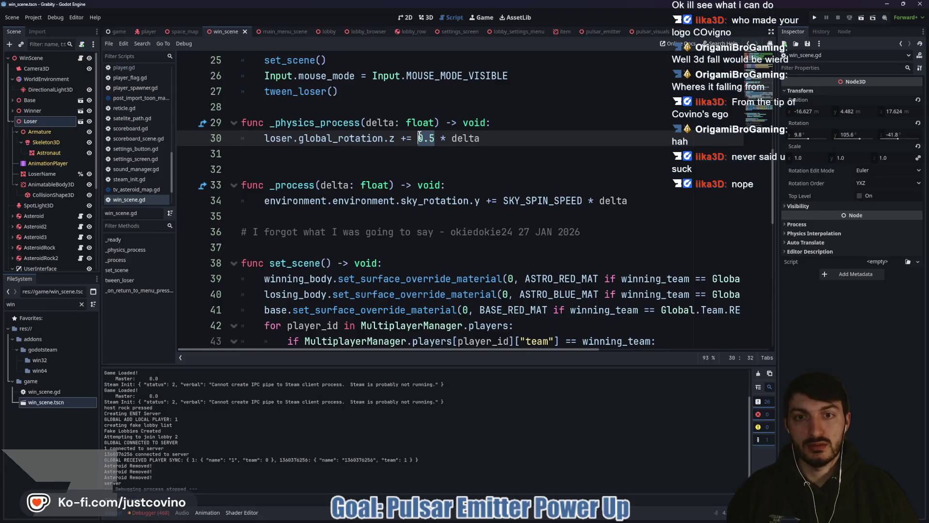
Step: Speed up the loser's spin on line 30 to 2.0 * delta and launch the game
text(2.0)
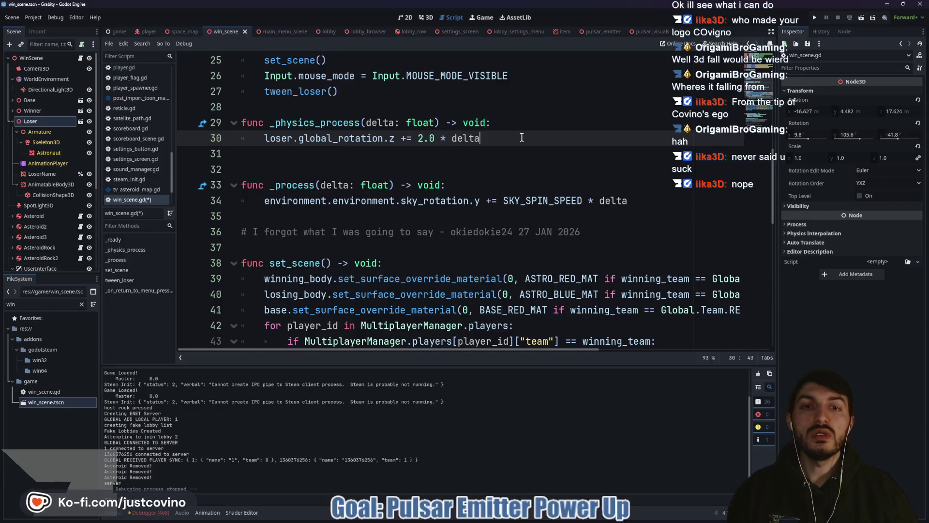
key(End)
click(814, 17)
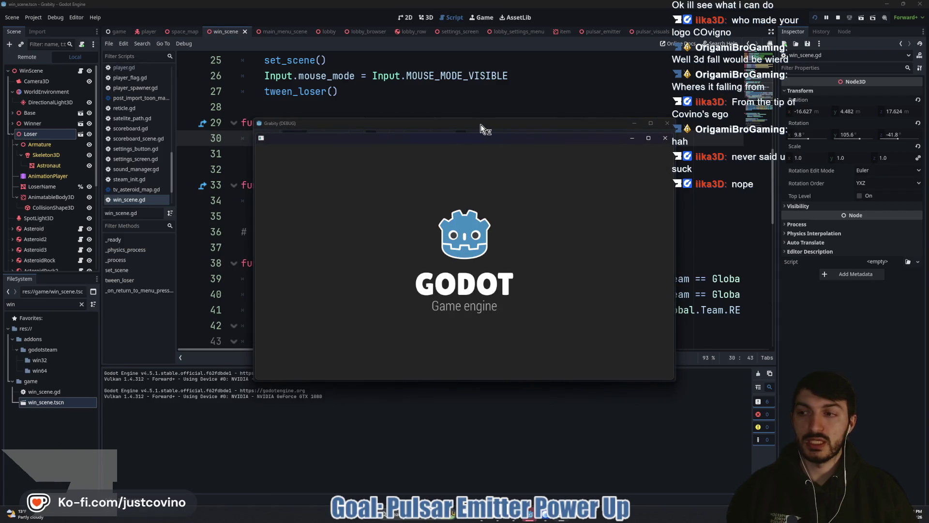
Step: Arrange the two game windows, host a lobby in the left one and join it from the right
drag(481, 124, 247, 123)
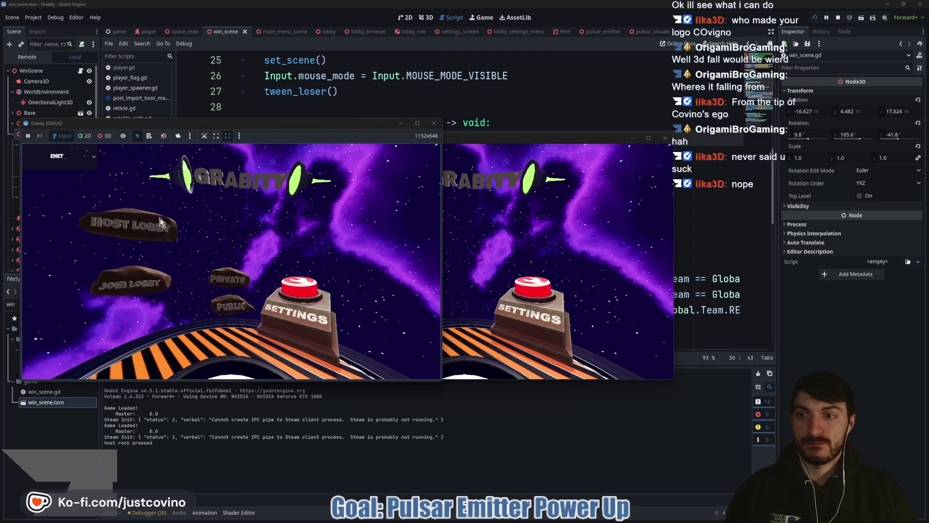
click(130, 224)
click(257, 228)
drag(480, 142, 652, 120)
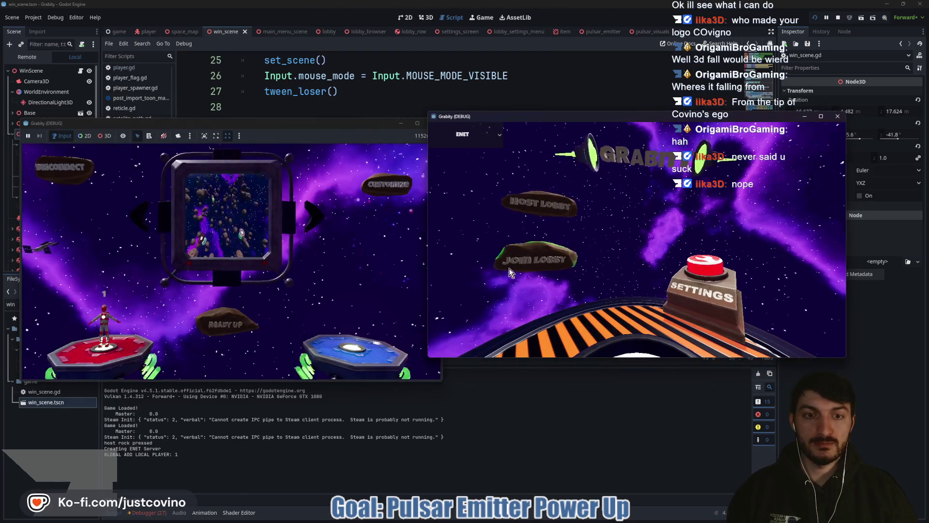
click(509, 268)
click(624, 250)
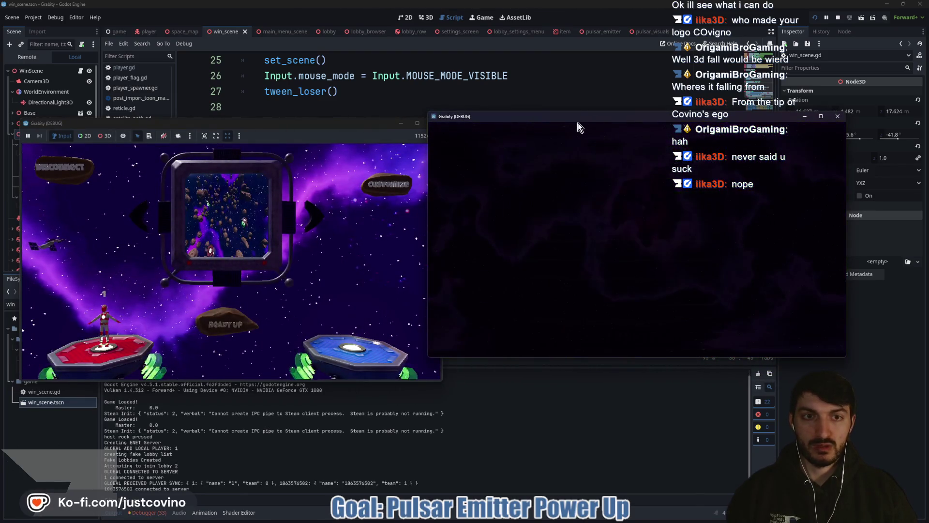
drag(577, 121, 602, 132)
Step: Ready up, trigger the win with the console command 'sq', then stop both game instances
click(216, 328)
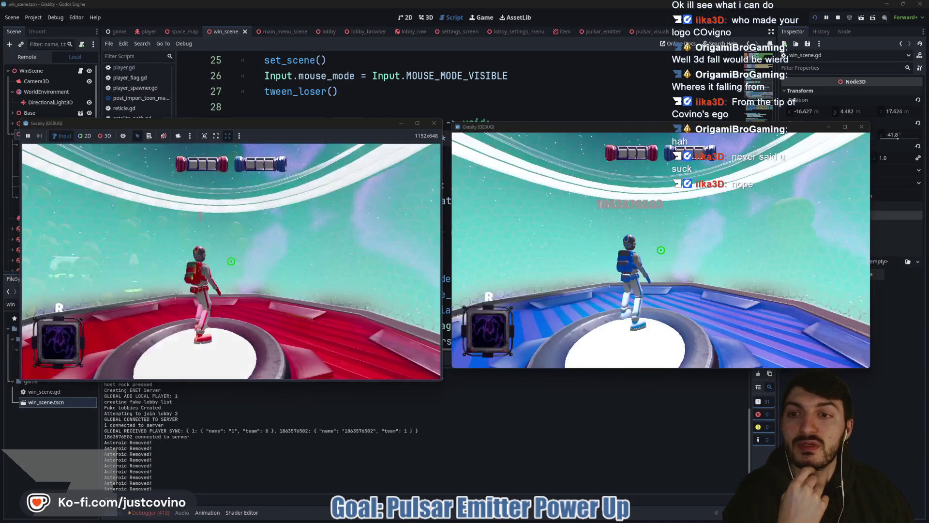
key(grave)
text(sq)
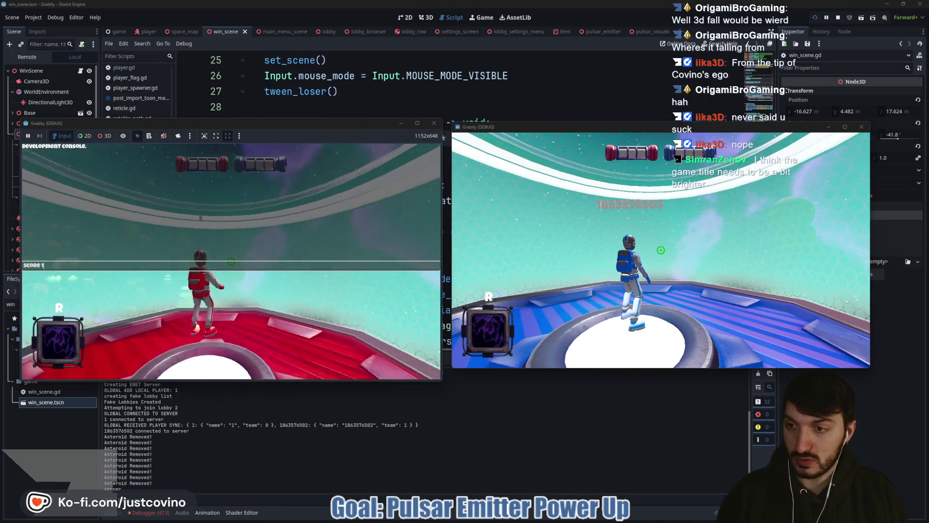
key(grave)
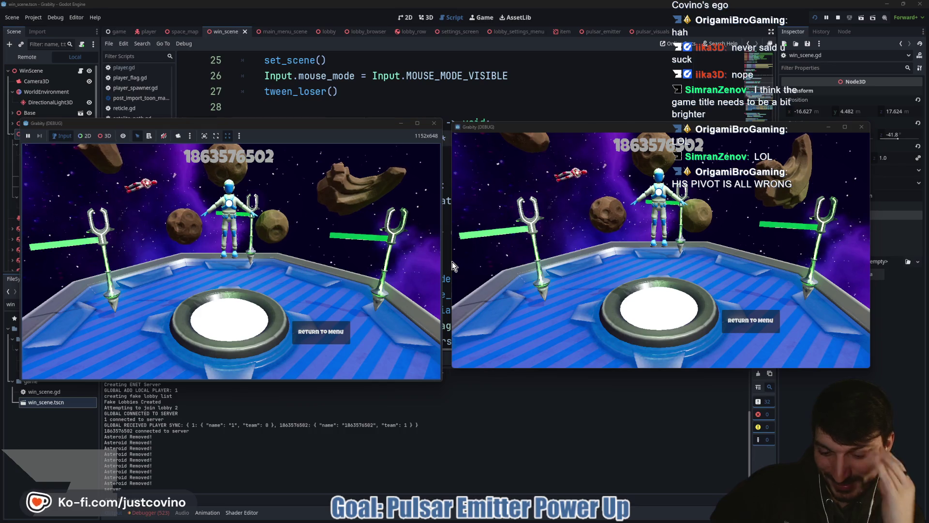
key(F8)
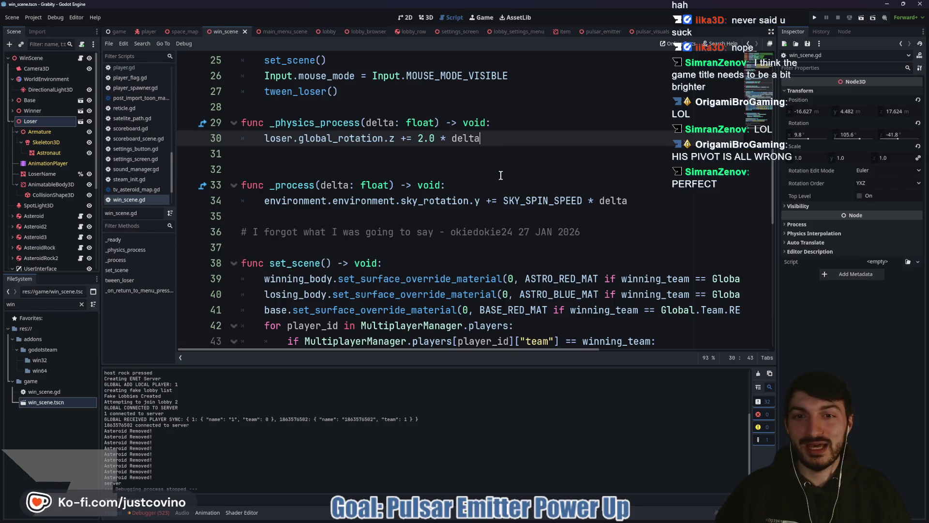
Step: Rename the rotated variable on line 30 from loser to losing_body and save the script
scroll(349, 161, up, 2)
scroll(350, 161, up, 5)
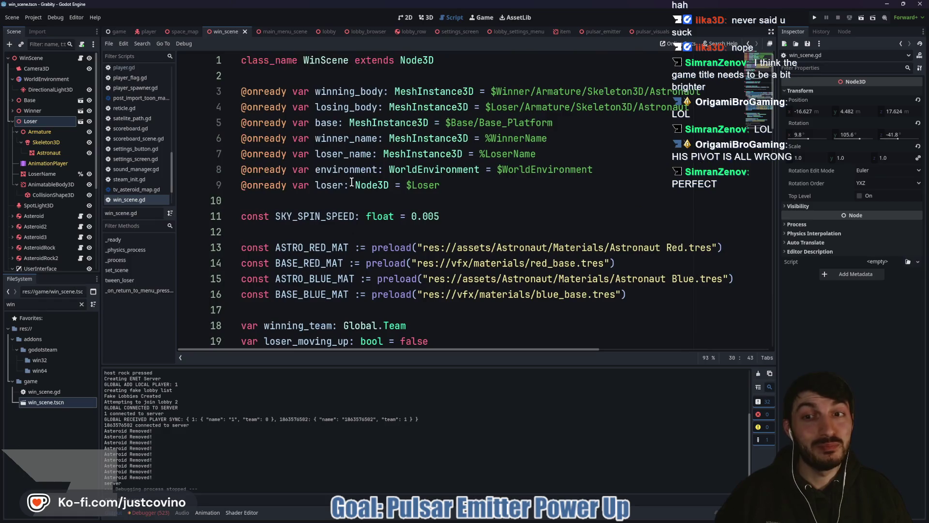
scroll(352, 182, down, 5)
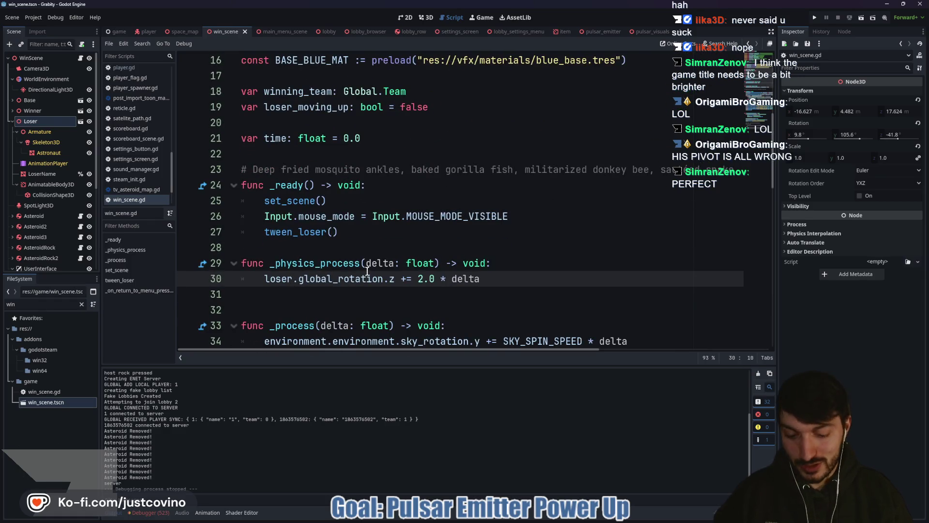
text(_body)
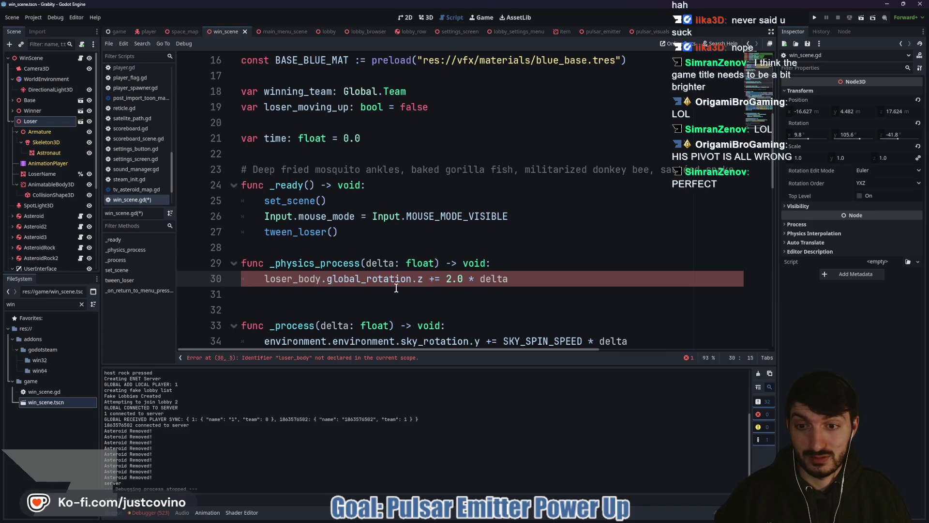
scroll(408, 256, up, 5)
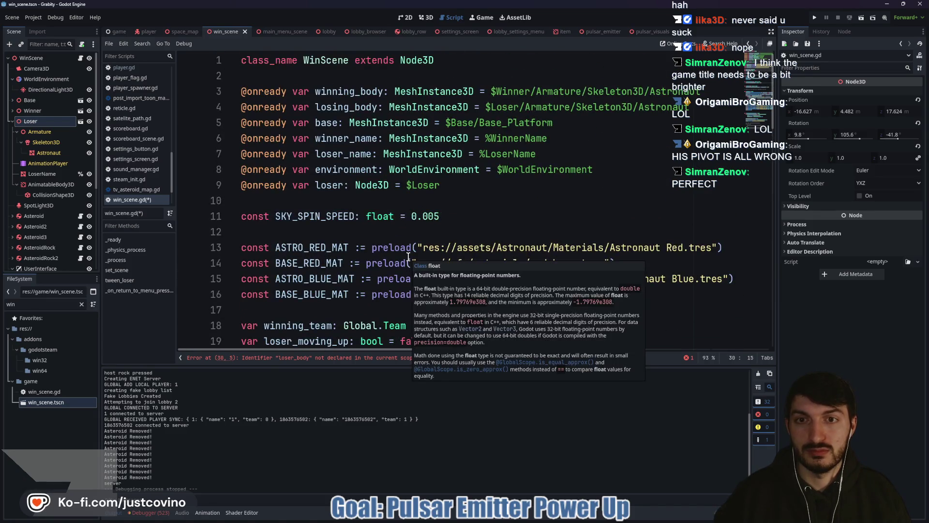
scroll(408, 256, down, 5)
click(286, 278)
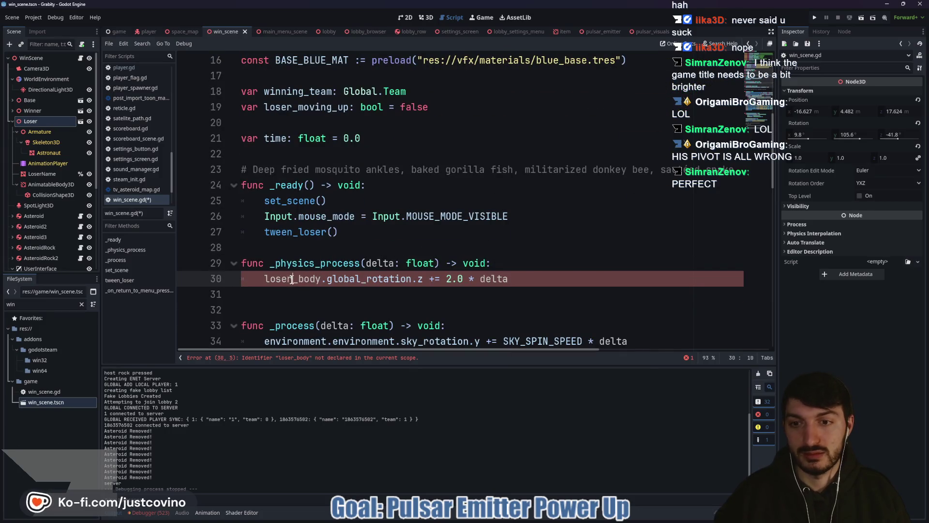
key(Delete)
key(Delete)
text(ing)
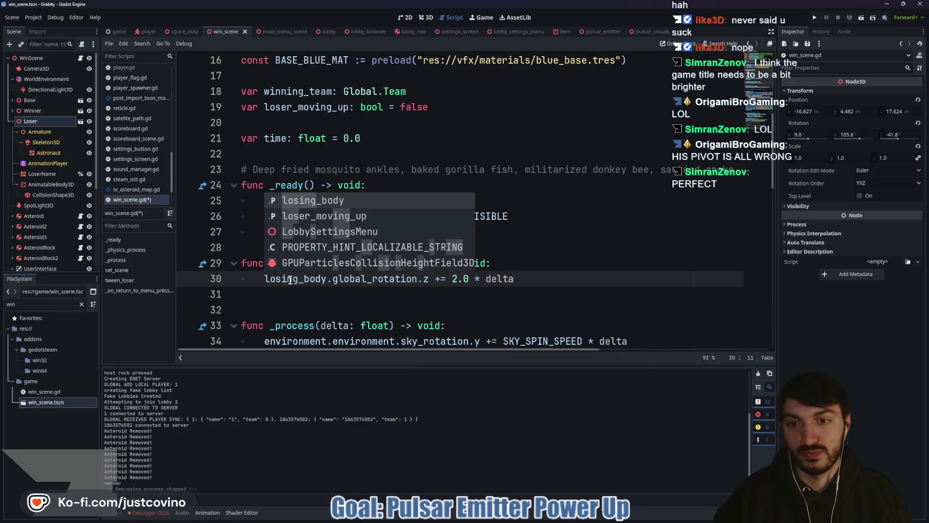
click(493, 279)
key(ctrl+s)
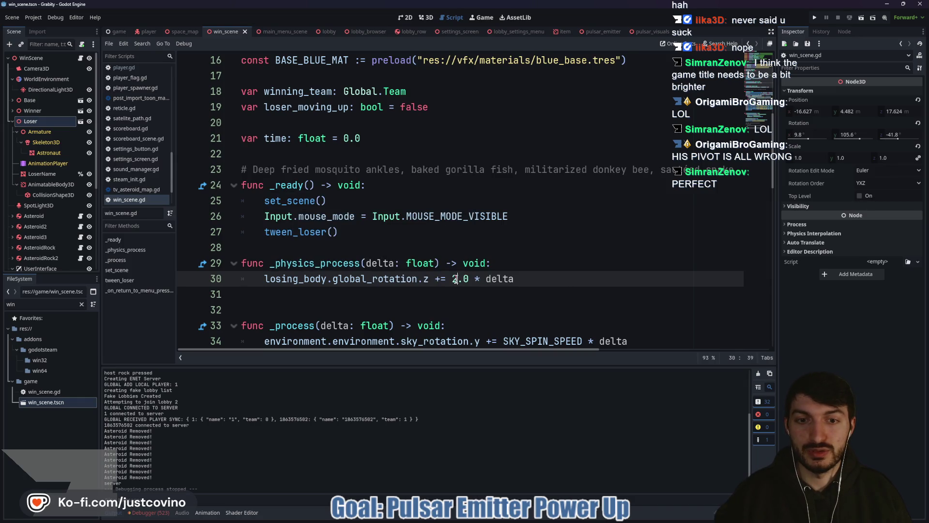
Step: Slow the spin on line 30 to 0.5 * delta and launch the game
double_click(455, 279)
text(0.2)
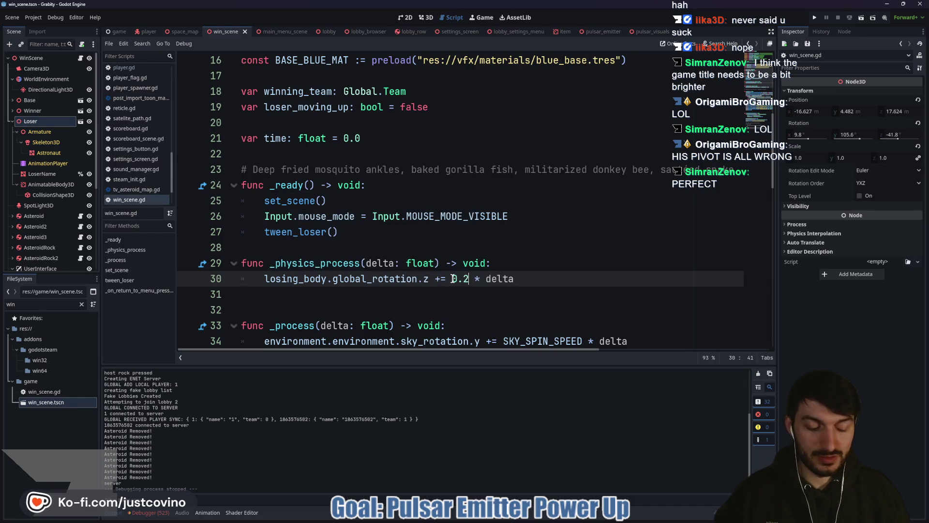
text(5)
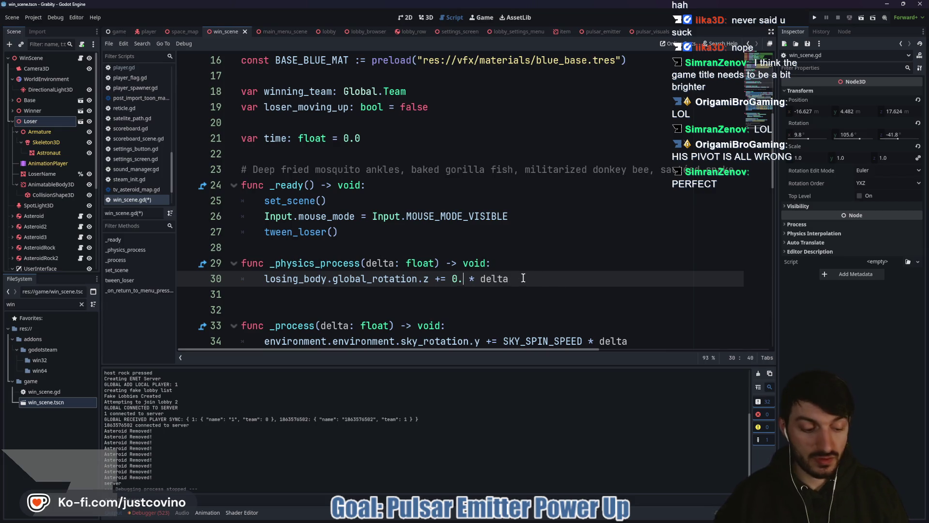
click(523, 278)
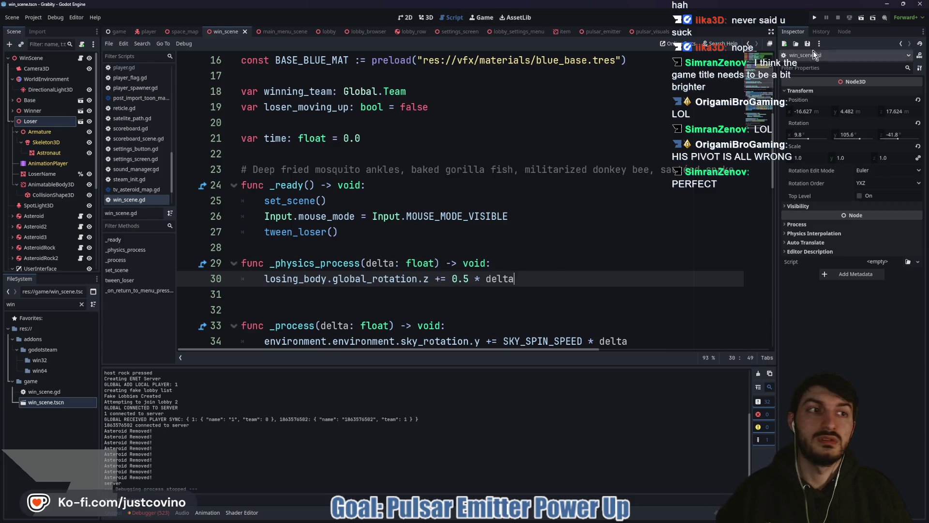
click(813, 16)
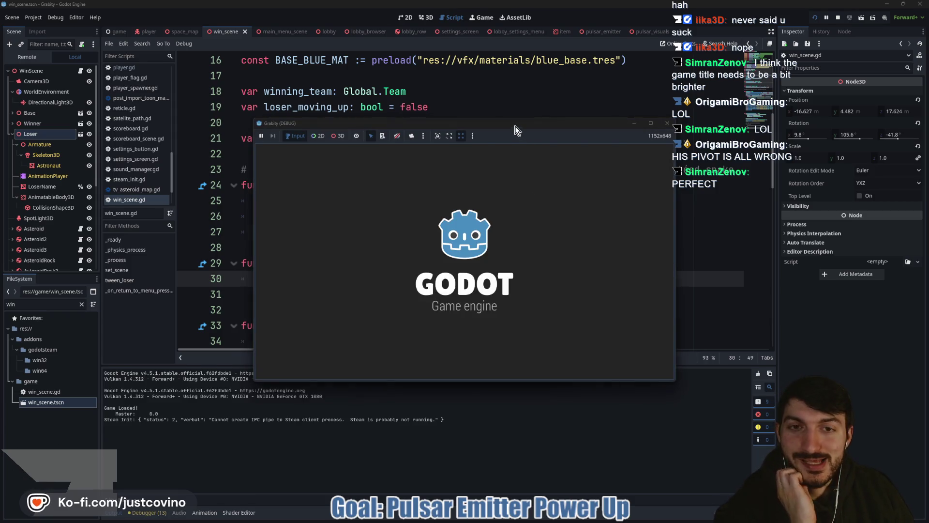
Step: Arrange the two game windows, host a lobby in the left one and join it from the right
drag(517, 125, 298, 117)
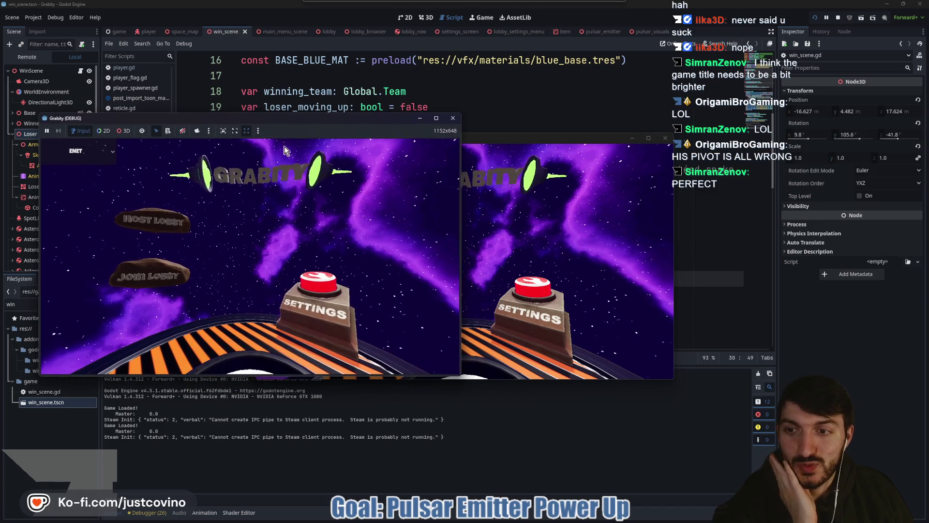
click(173, 216)
click(292, 201)
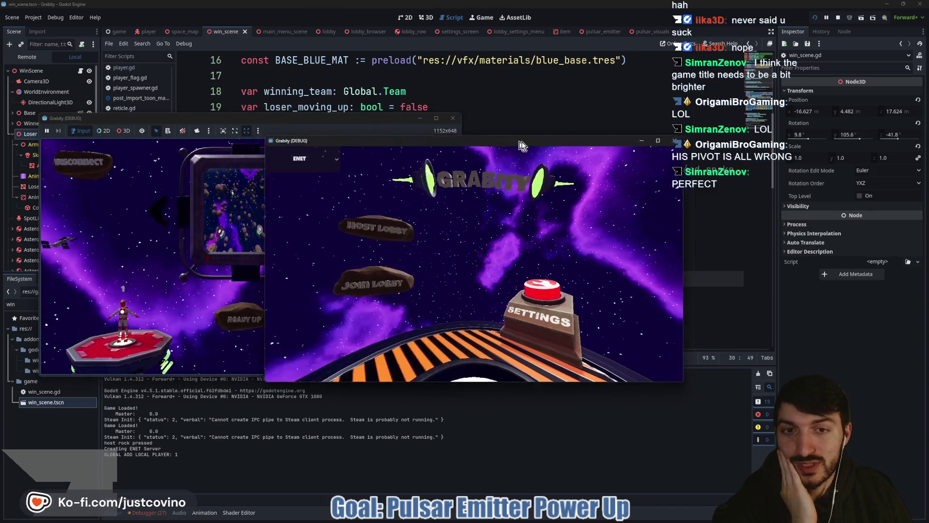
drag(522, 141, 726, 114)
click(556, 251)
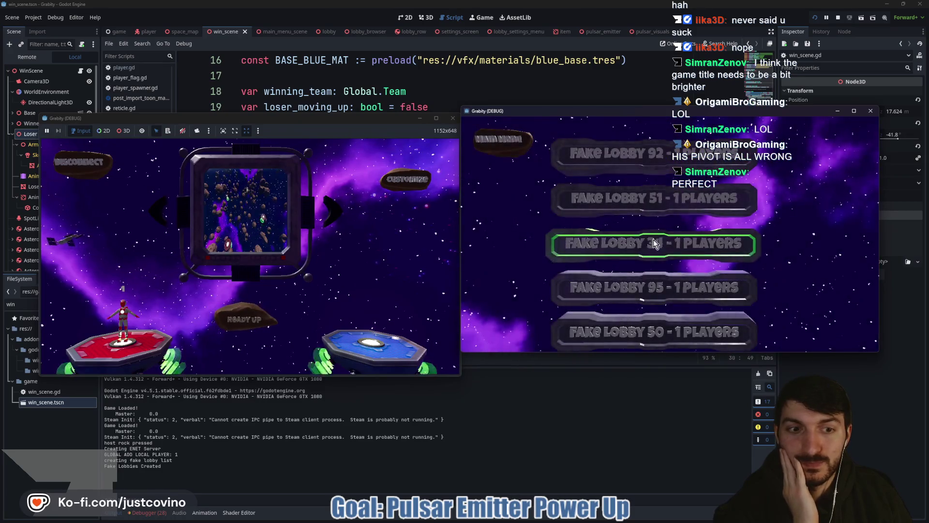
click(653, 243)
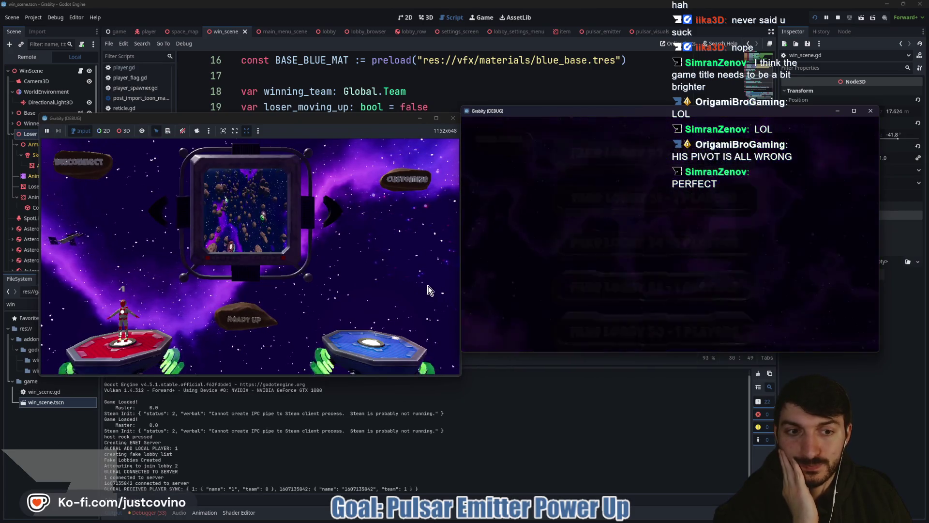
Step: Ready up, start the match, trigger the win from the console, then stop both instances
click(245, 319)
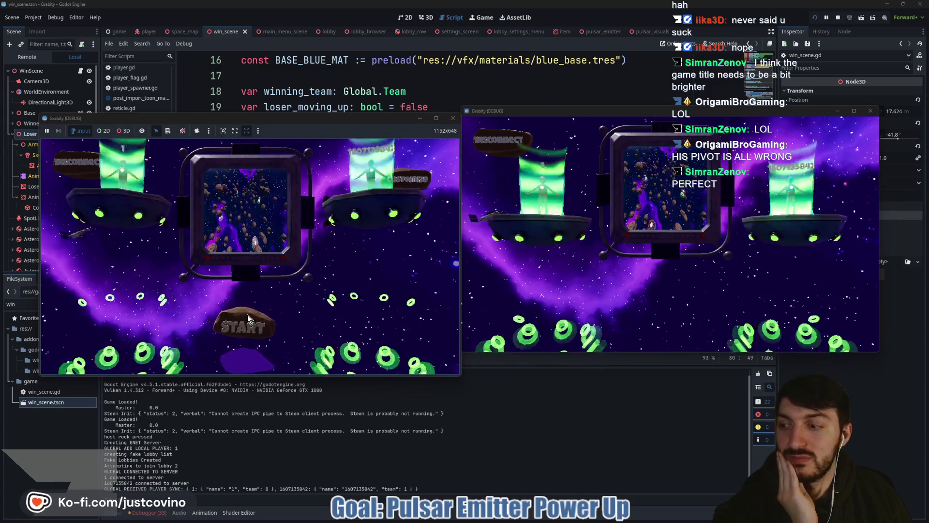
click(247, 314)
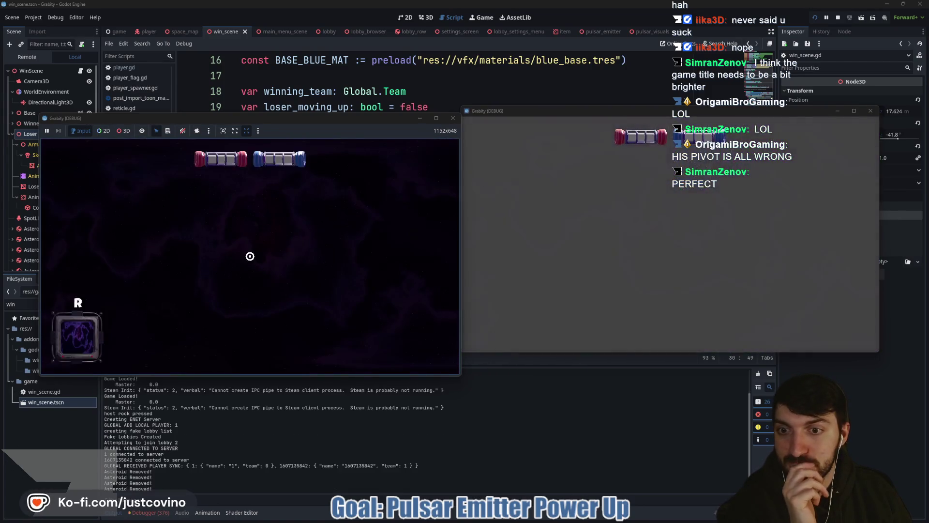
key(grave)
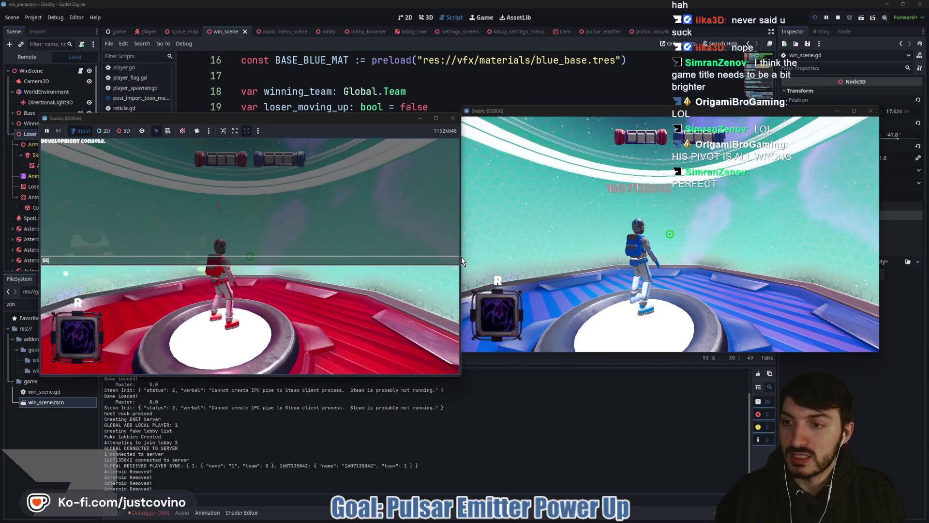
key(grave)
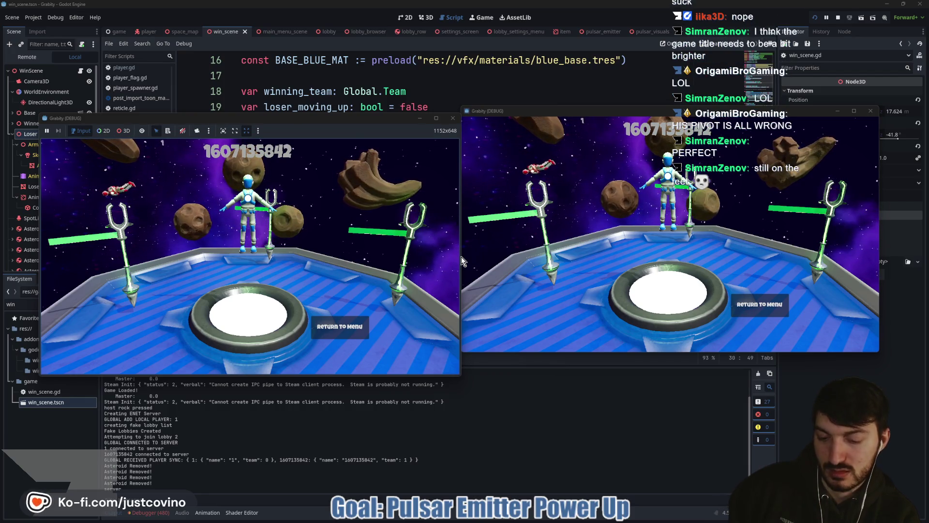
key(F8)
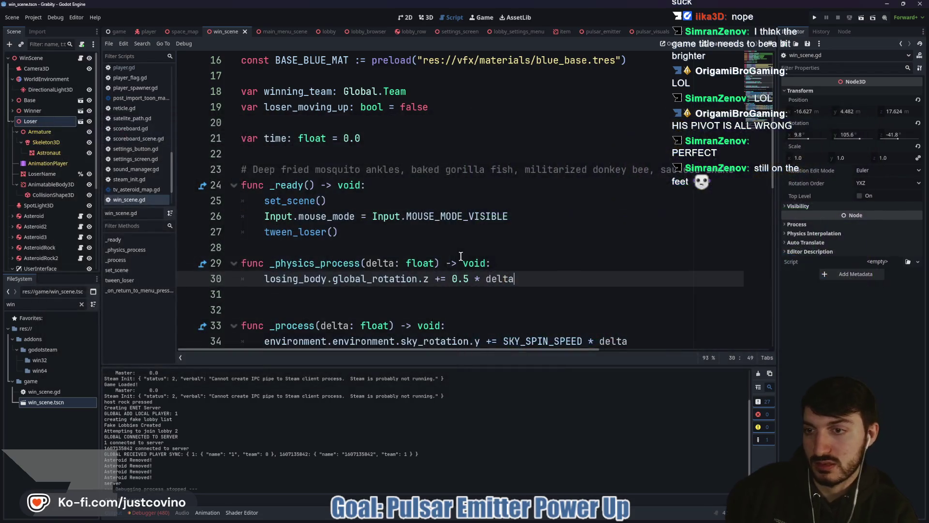
Step: Make line 30 rotate around the X axis at 0.25 * delta and save the script
key(BackSpace)
text(x)
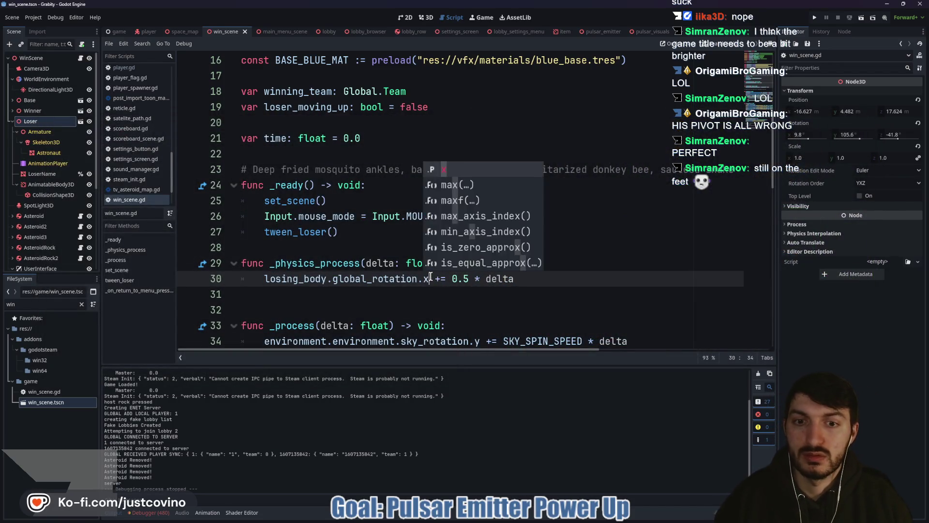
key(Right)
key(Right)
key(Right)
text(2)
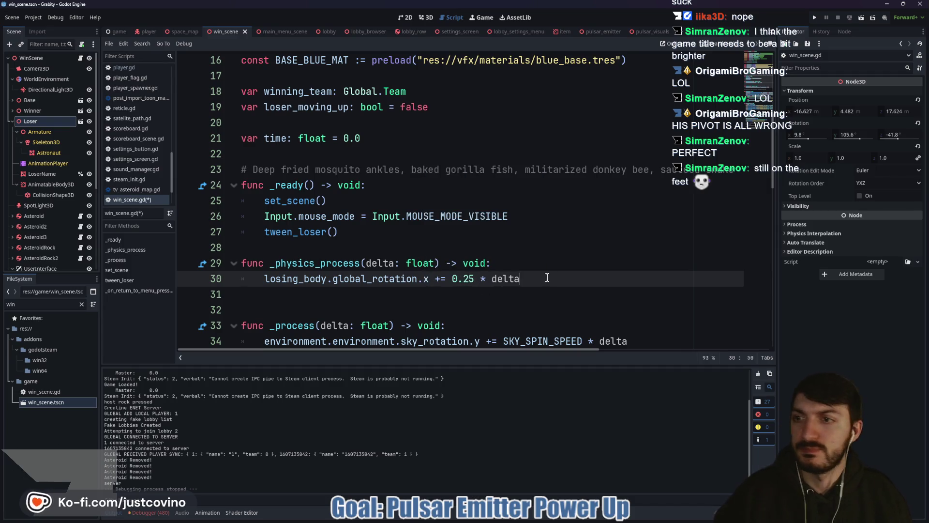
click(545, 277)
key(ctrl+s)
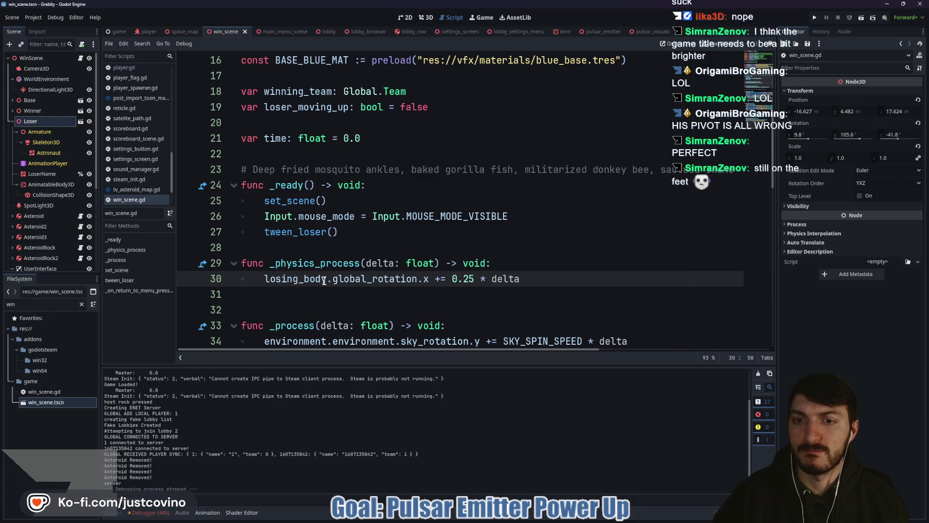
Step: Replace losing_body with loser on line 30 and switch to the 3D scene view
drag(324, 281, 265, 278)
text($)
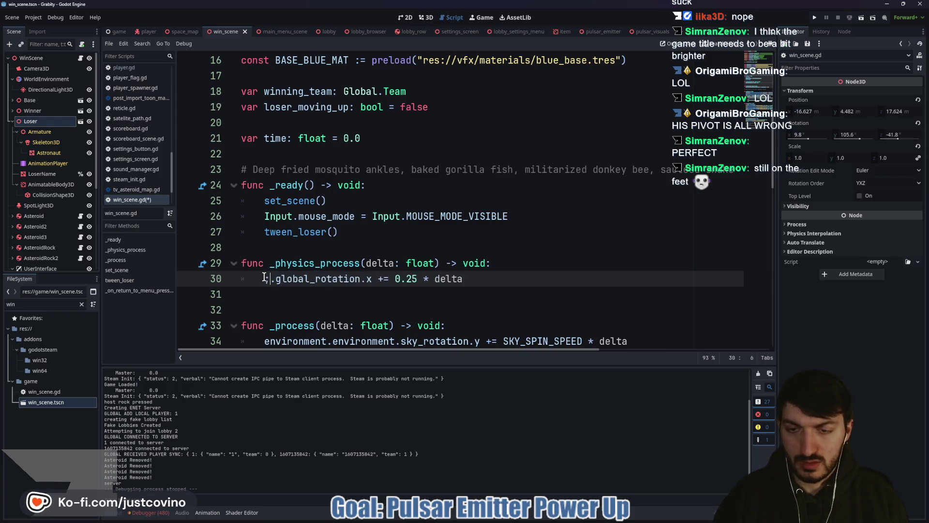
text(oser)
key(Escape)
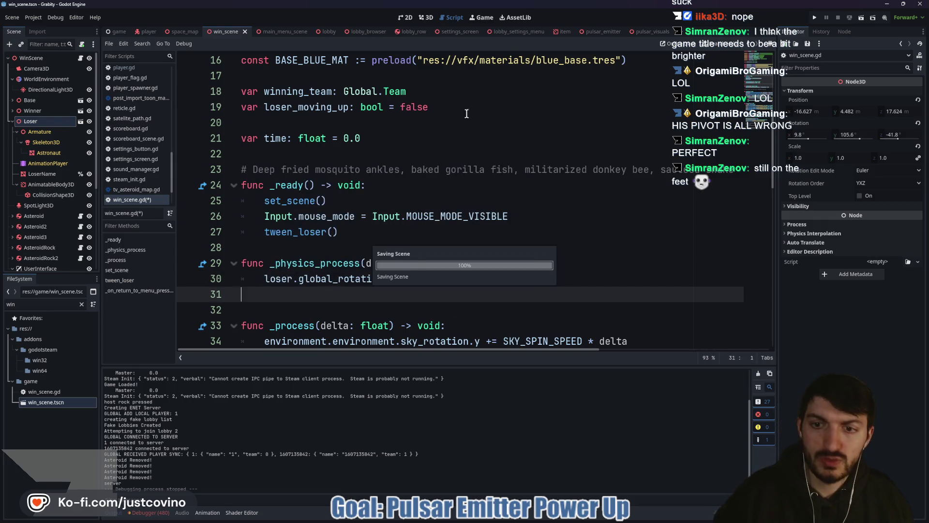
click(425, 18)
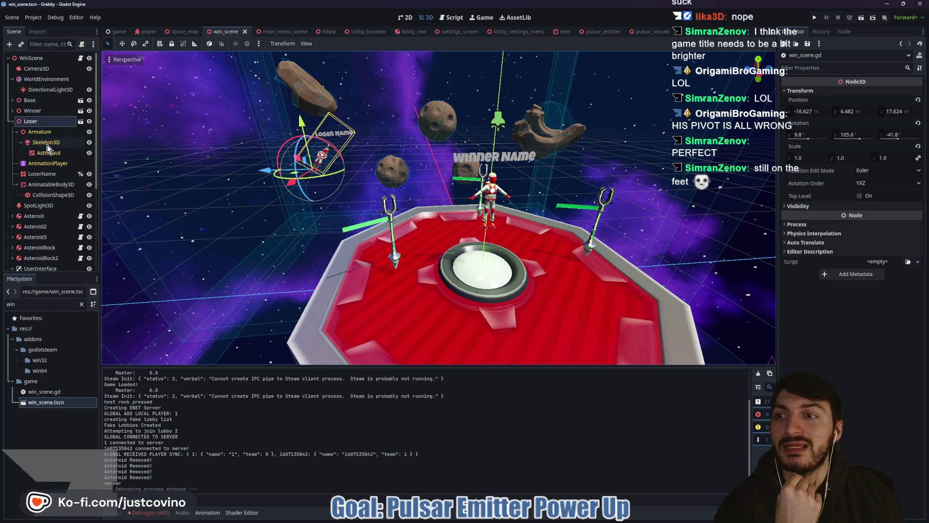
click(42, 173)
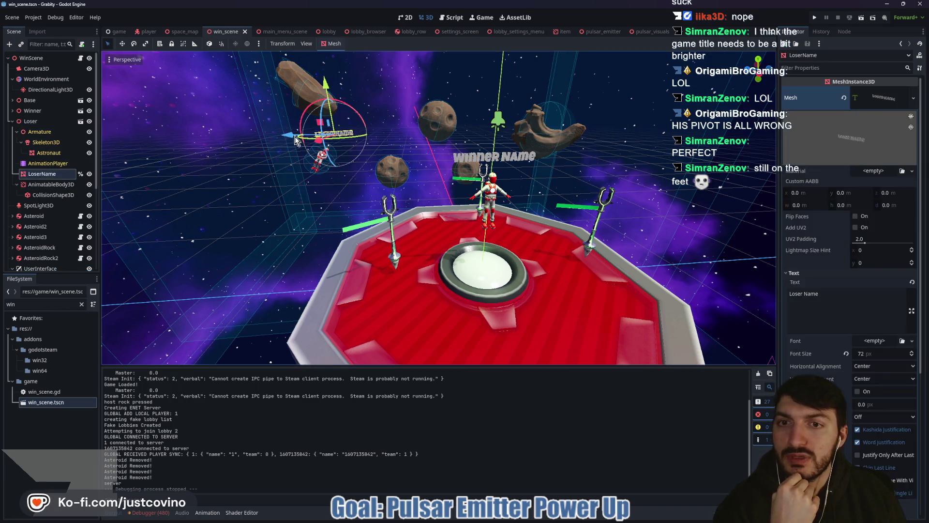
click(32, 121)
key(f)
scroll(267, 183, down, 5)
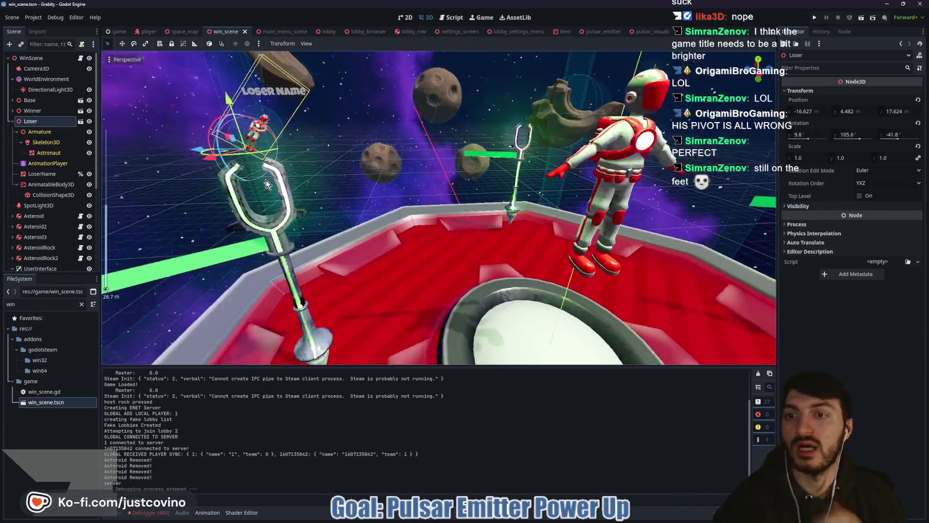
key(f)
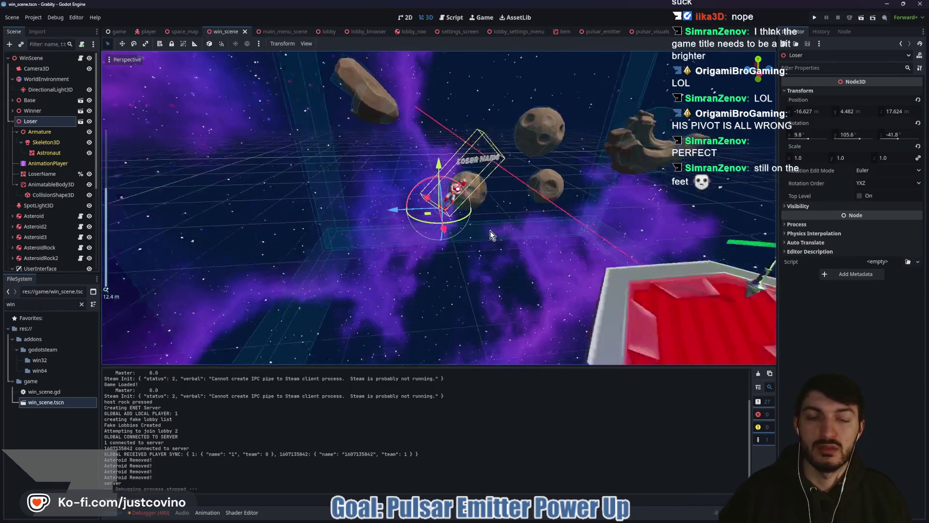
scroll(490, 231, up, 5)
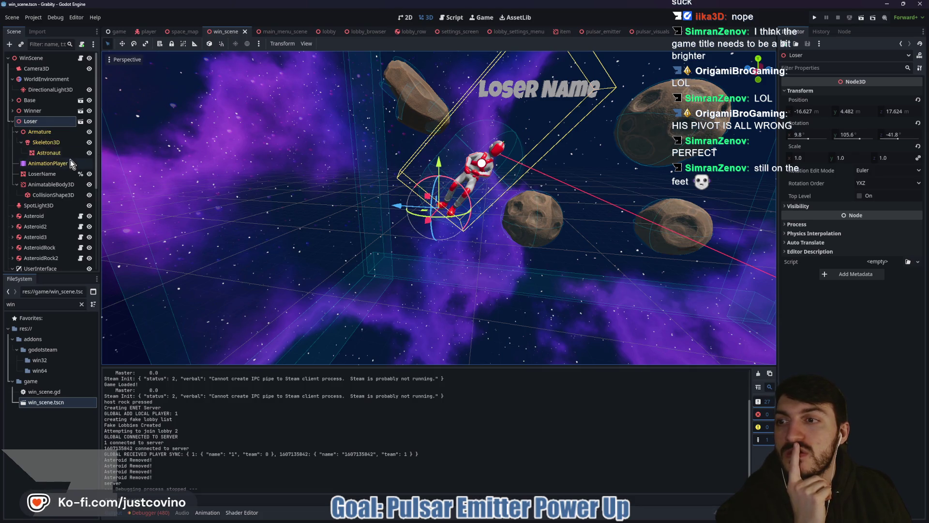
click(59, 188)
click(89, 184)
click(90, 185)
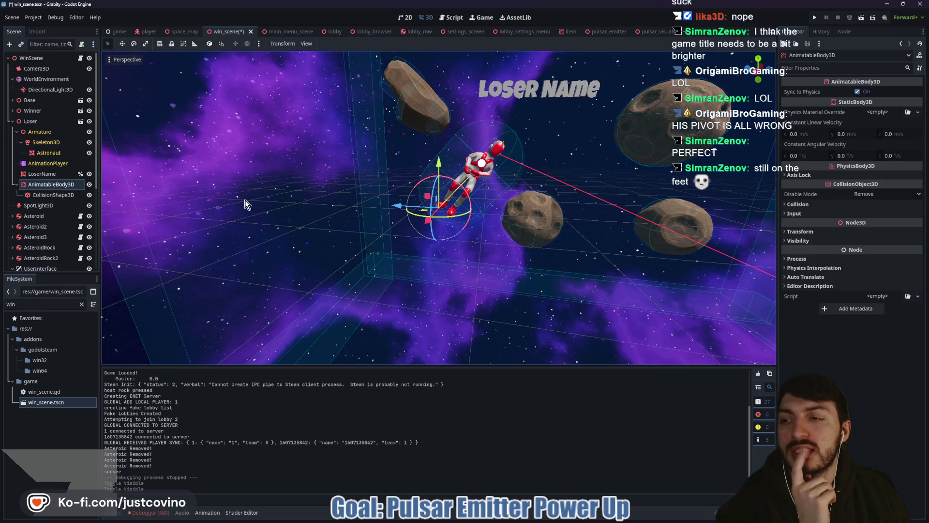
click(30, 122)
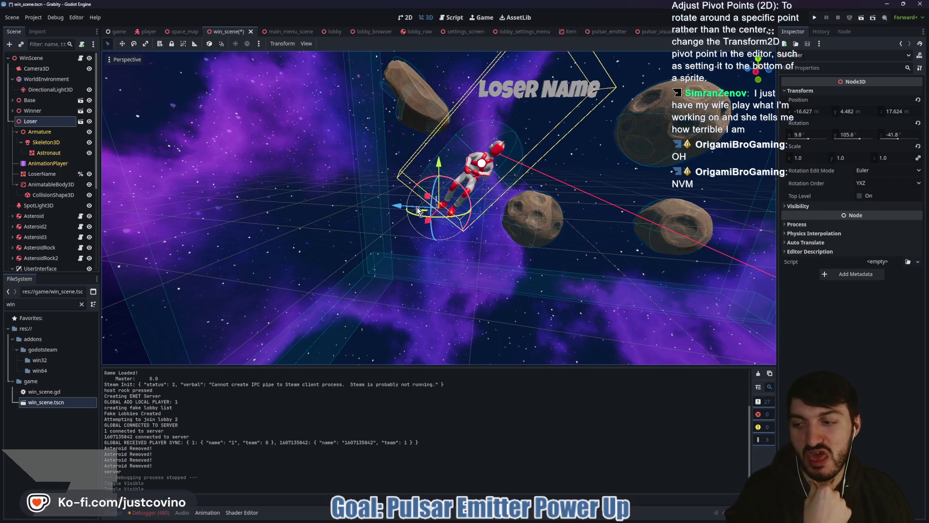
key(ctrl+s)
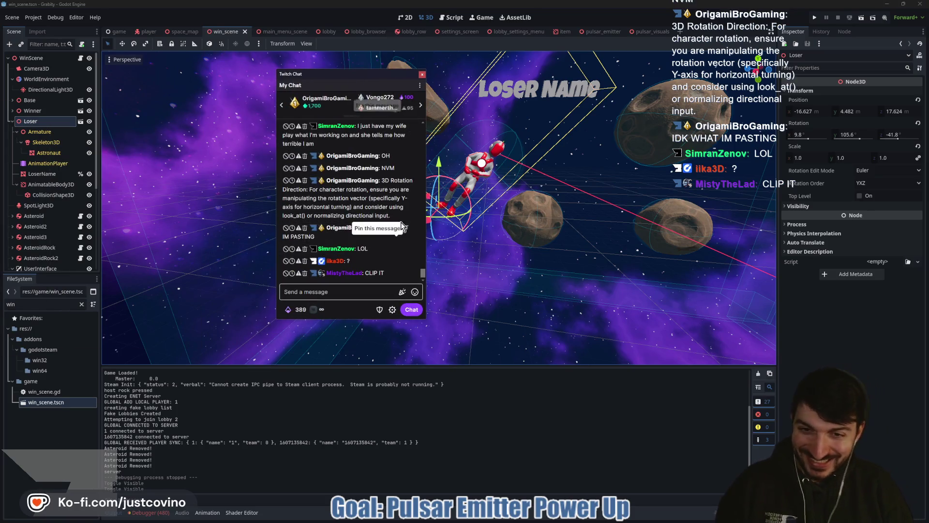
drag(390, 216, 311, 198)
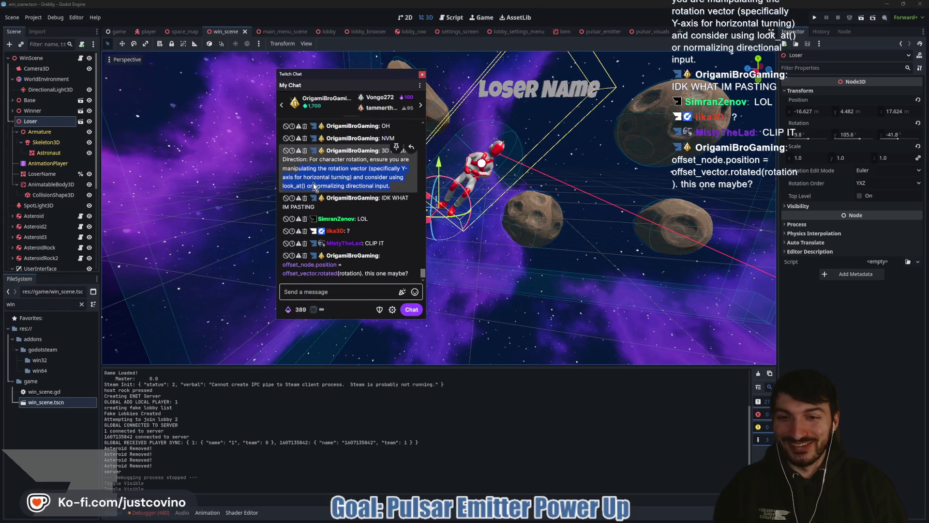
click(349, 270)
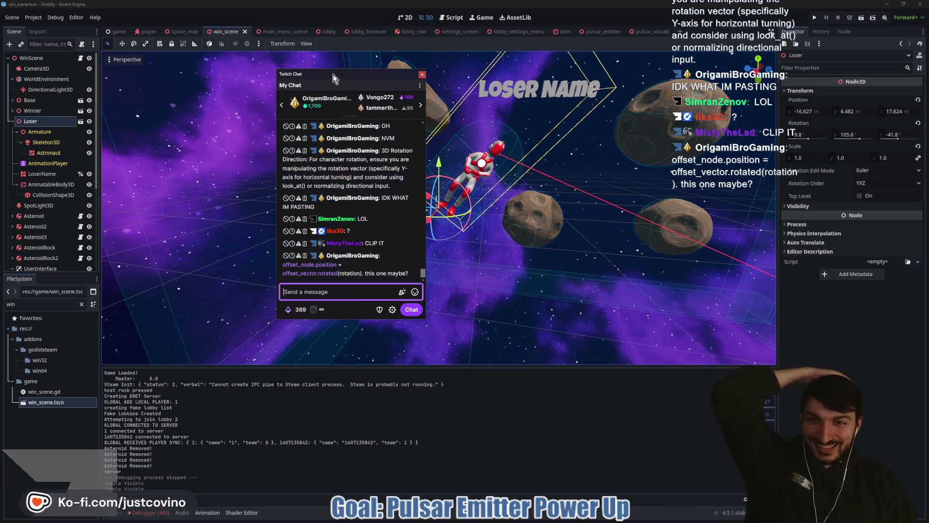
key(alt+Tab)
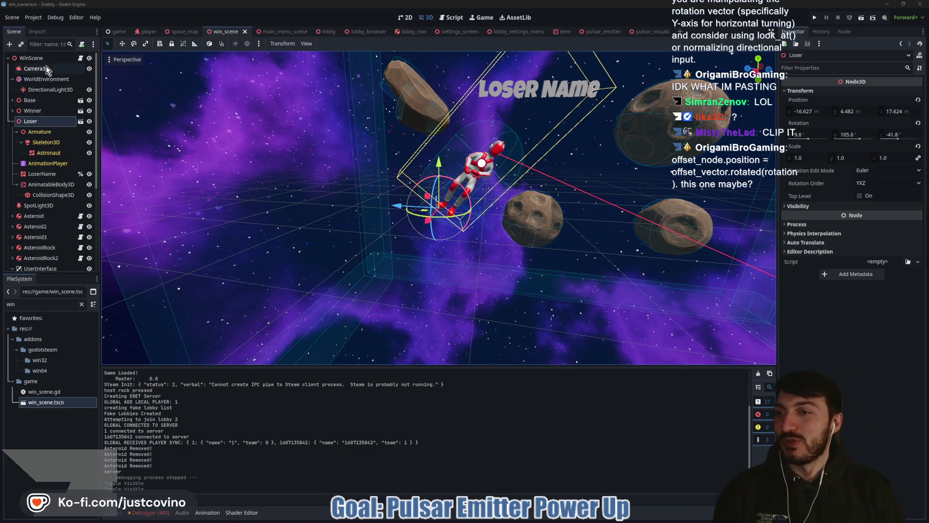
Step: Add a new Node3D under the WinScene root
click(30, 58)
key(ctrl+a)
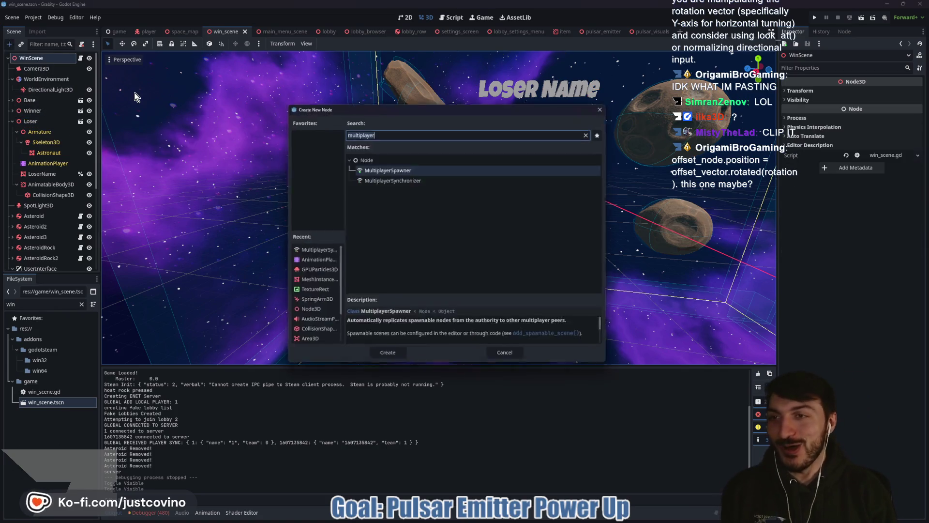
text(node3d)
key(Return)
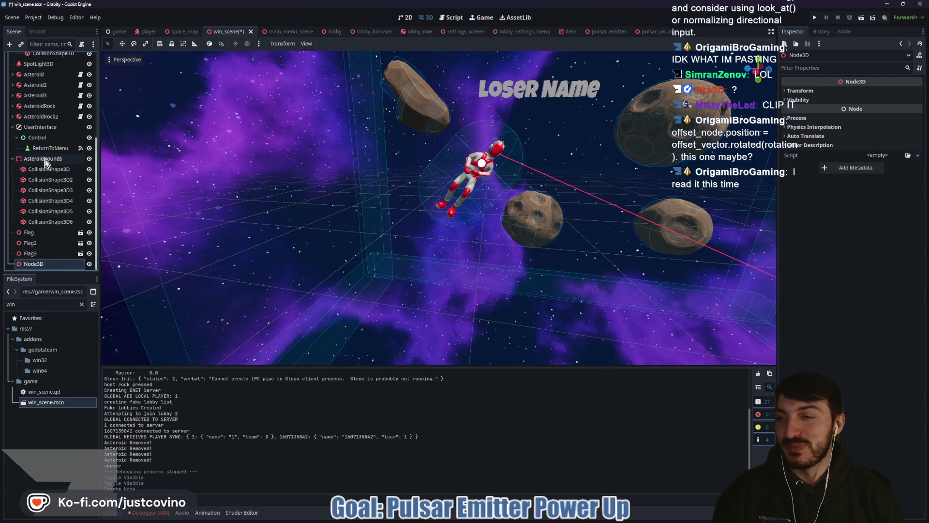
scroll(54, 121, up, 5)
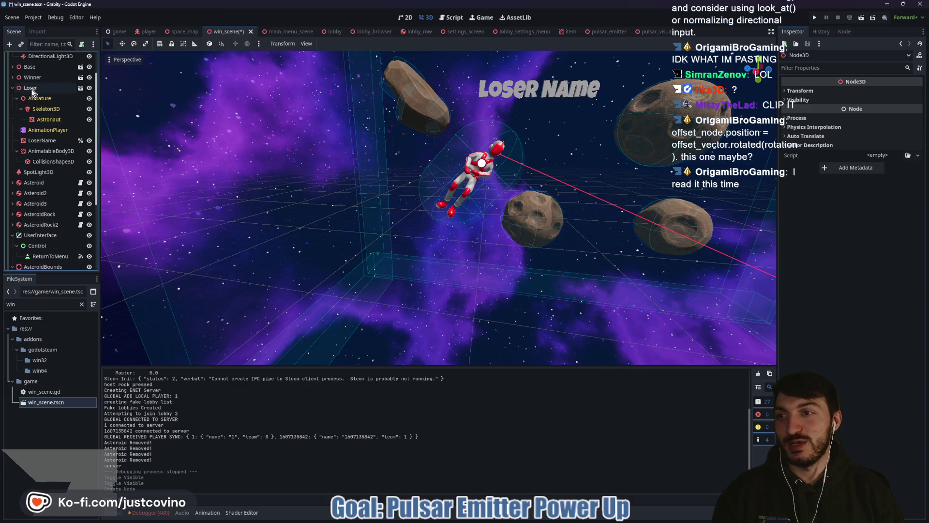
mouse_move(31, 89)
mouse_down()
mouse_move(48, 211)
mouse_move(41, 263)
mouse_up()
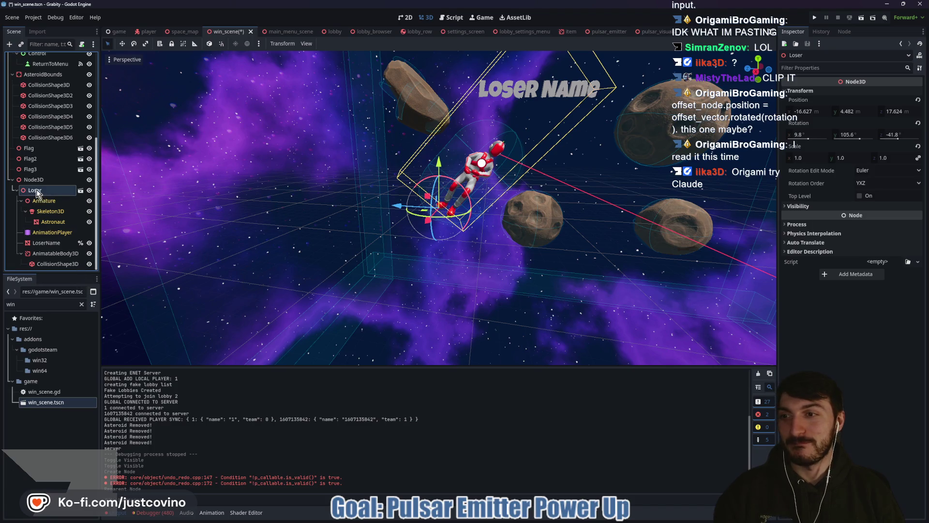
key(ctrl+z)
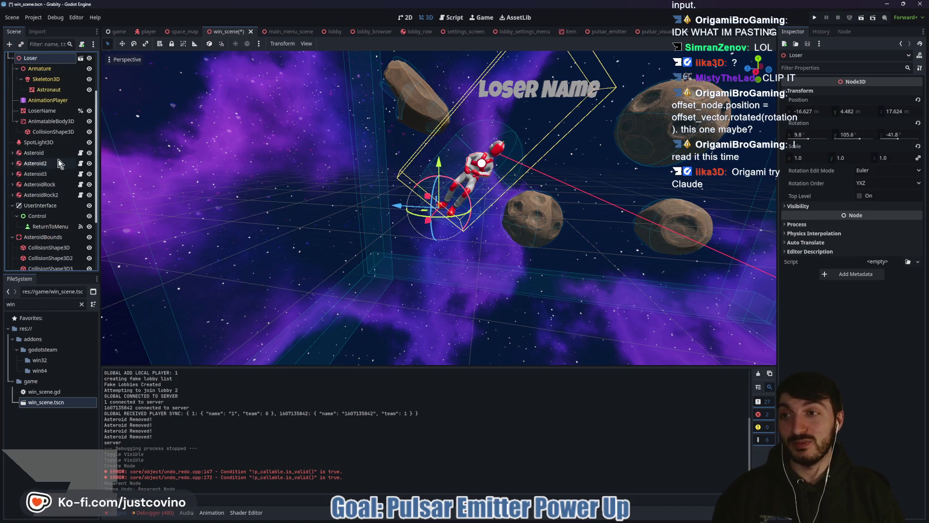
scroll(59, 161, down, 5)
Step: Give the Node3D Loser's transform by parenting it to Loser, zeroing position and rotation, then moving it back out
click(39, 265)
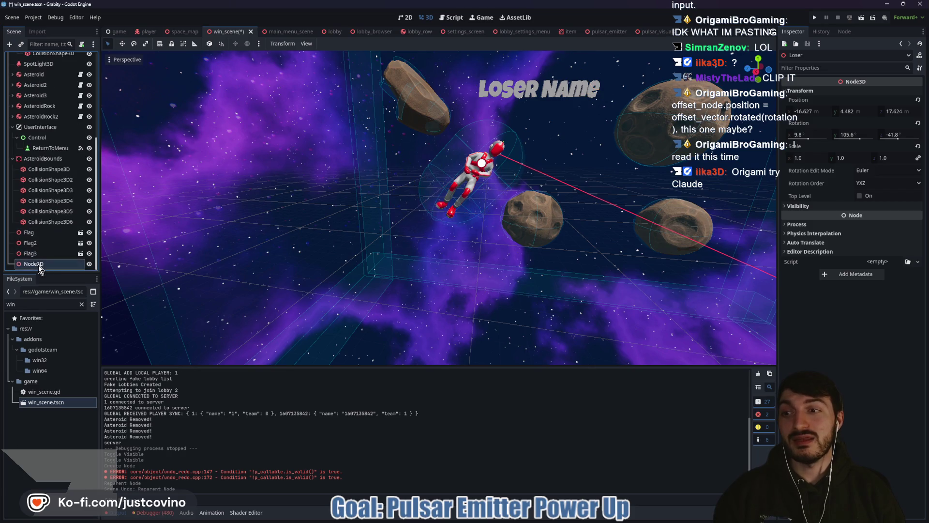
mouse_move(39, 266)
mouse_down()
mouse_move(43, 101)
mouse_move(41, 121)
mouse_up()
click(829, 90)
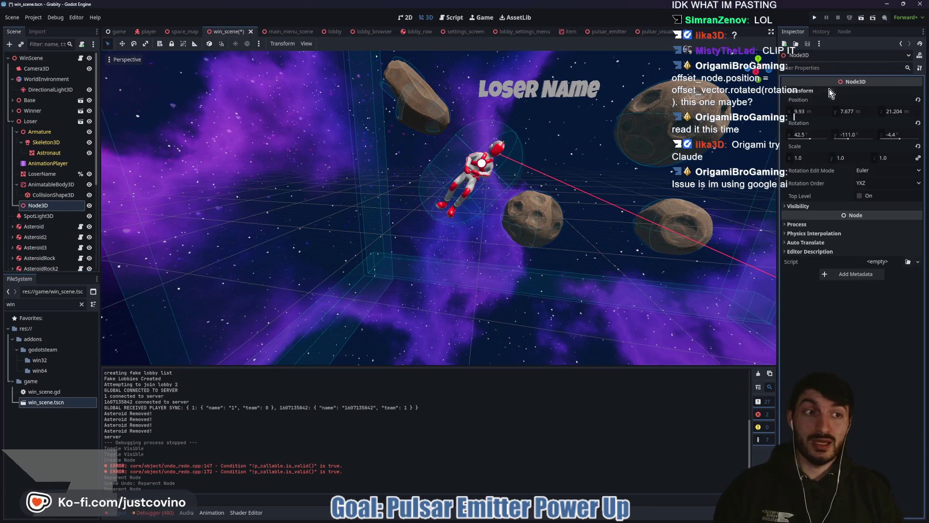
click(918, 99)
click(918, 123)
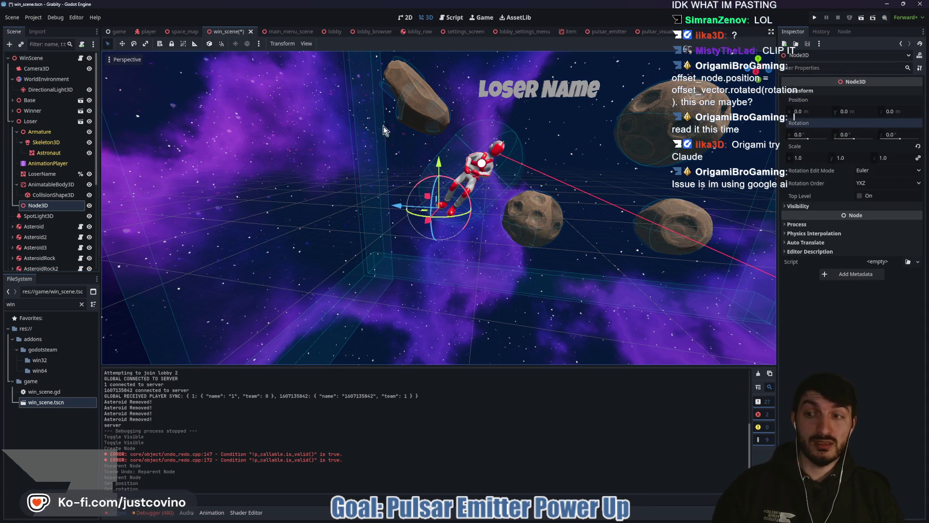
mouse_move(38, 205)
mouse_down()
mouse_move(13, 118)
mouse_move(47, 121)
mouse_up()
click(30, 133)
double_click(45, 122)
Step: Name the pivot LoserPivot, lower Loser along its local Y to about -1.489, and save
text(oserPivot)
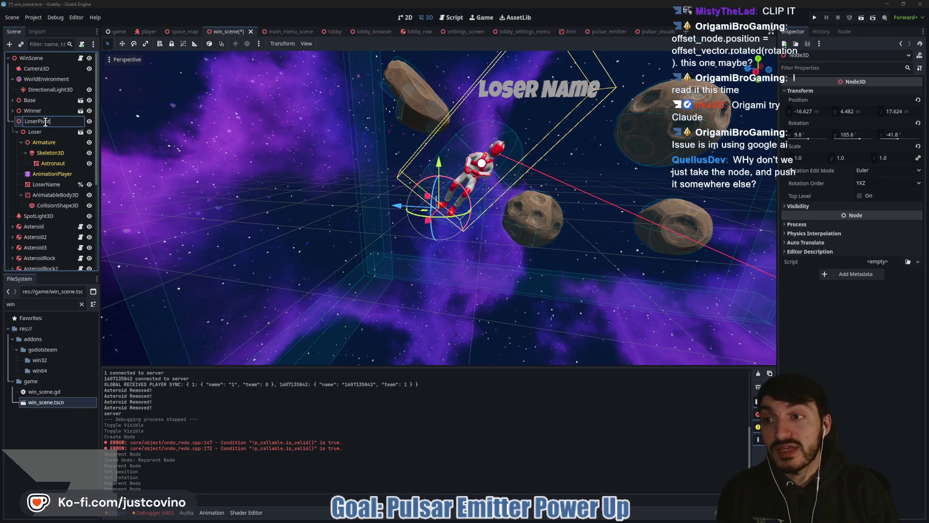
key(Return)
click(35, 132)
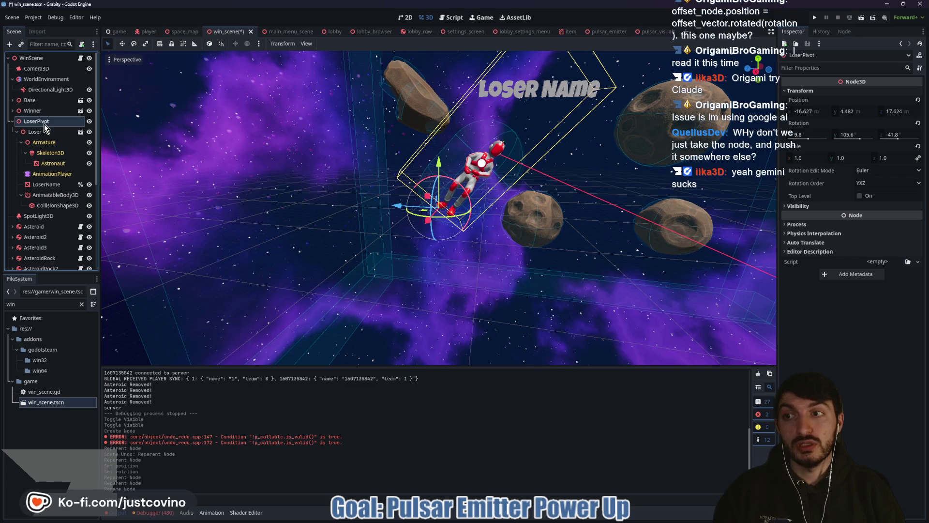
key(t)
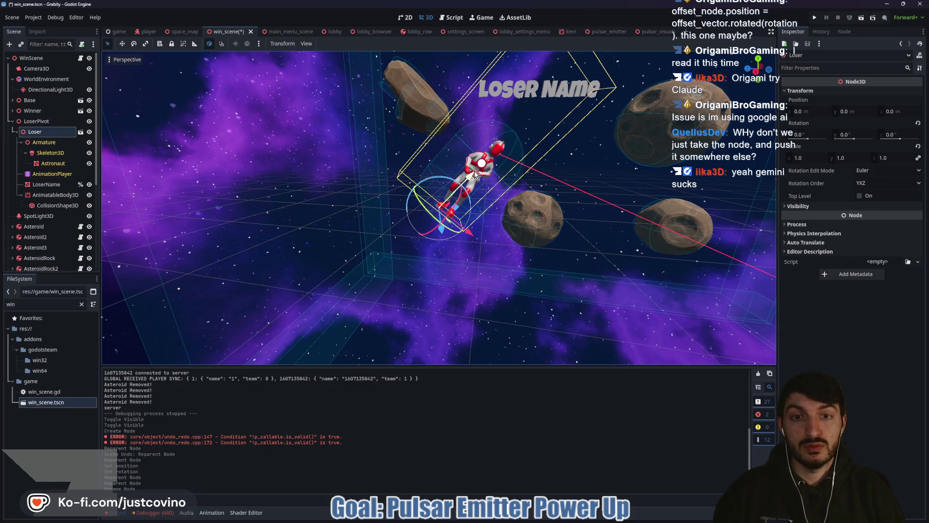
drag(470, 172, 434, 192)
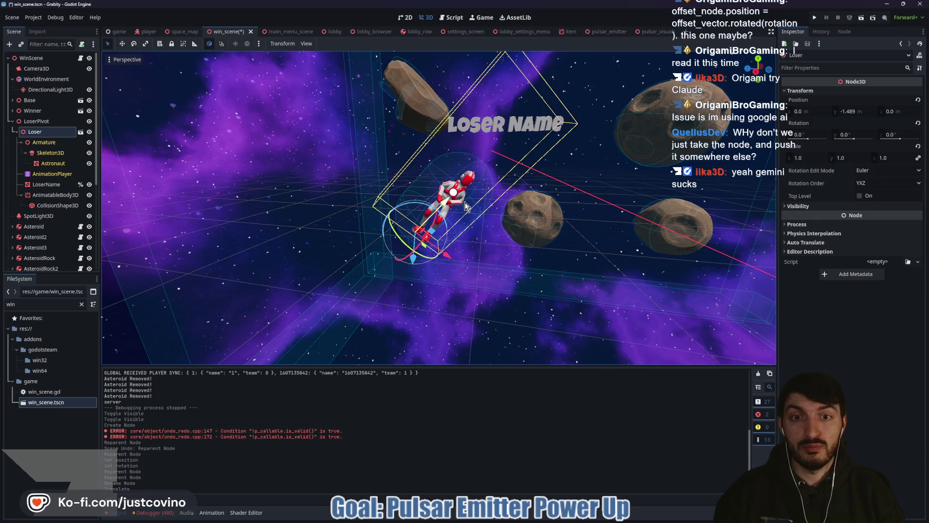
key(ctrl+s)
Step: Test-rotate LoserPivot, cancel the rotation, and return to win_scene.gd
click(36, 121)
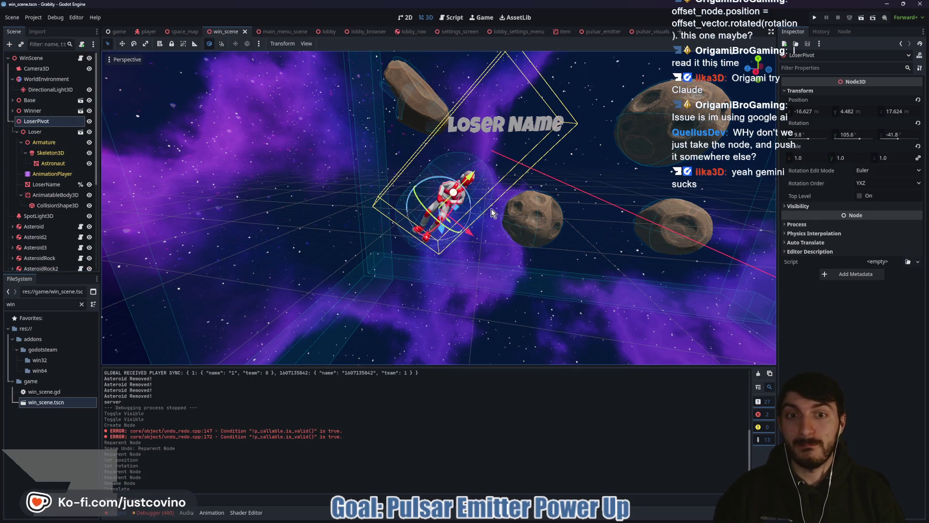
mouse_move(431, 177)
mouse_down()
mouse_move(411, 204)
mouse_move(426, 233)
mouse_move(484, 218)
mouse_move(512, 236)
mouse_move(368, 160)
mouse_move(557, 232)
mouse_move(629, 127)
mouse_up()
right_click(630, 127)
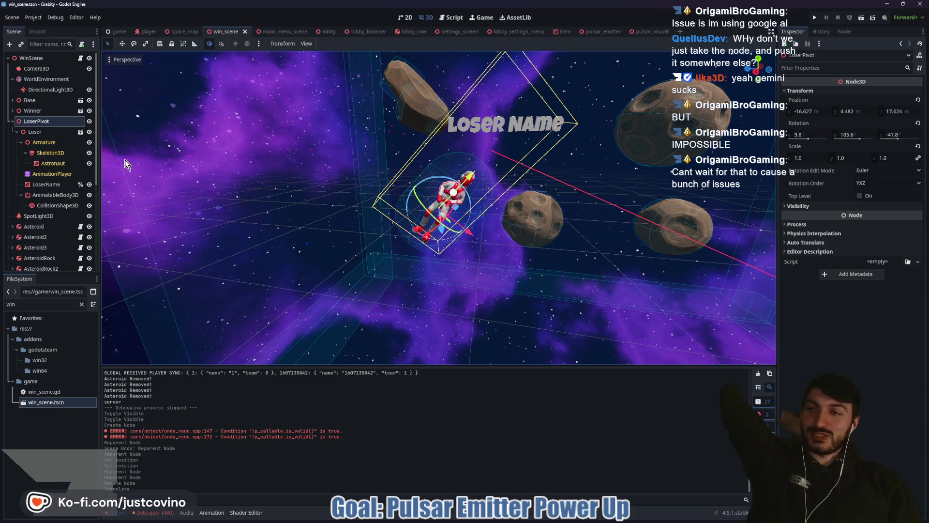
click(80, 58)
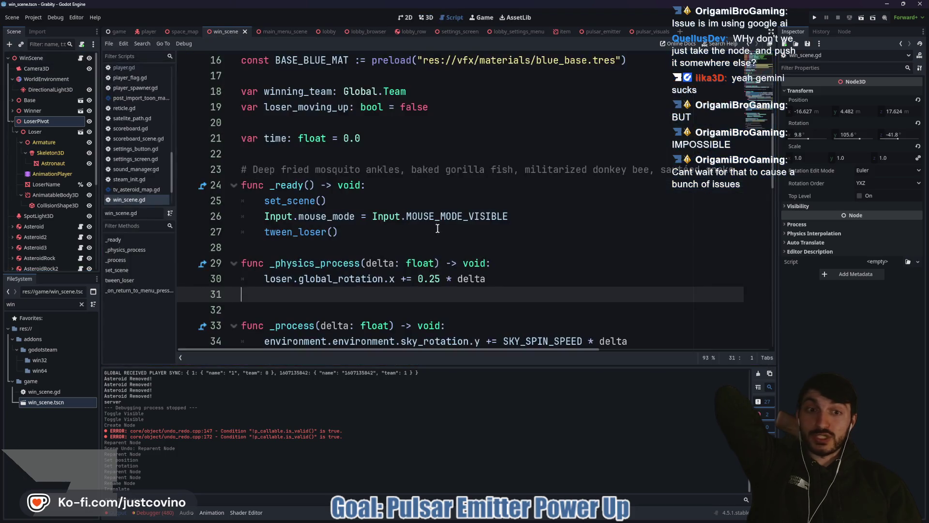
Step: Prefix the losing_body node path on line 4 with LoserPivot/ and save
scroll(473, 217, up, 5)
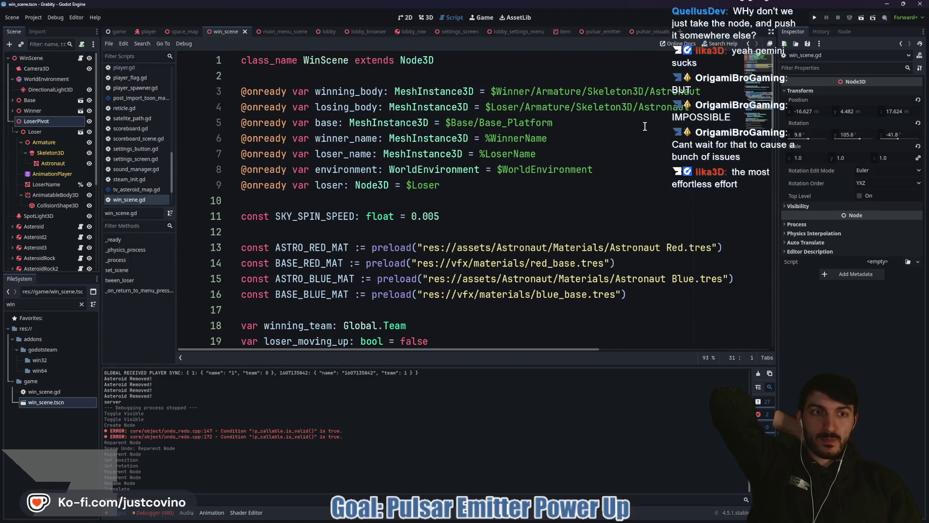
click(489, 107)
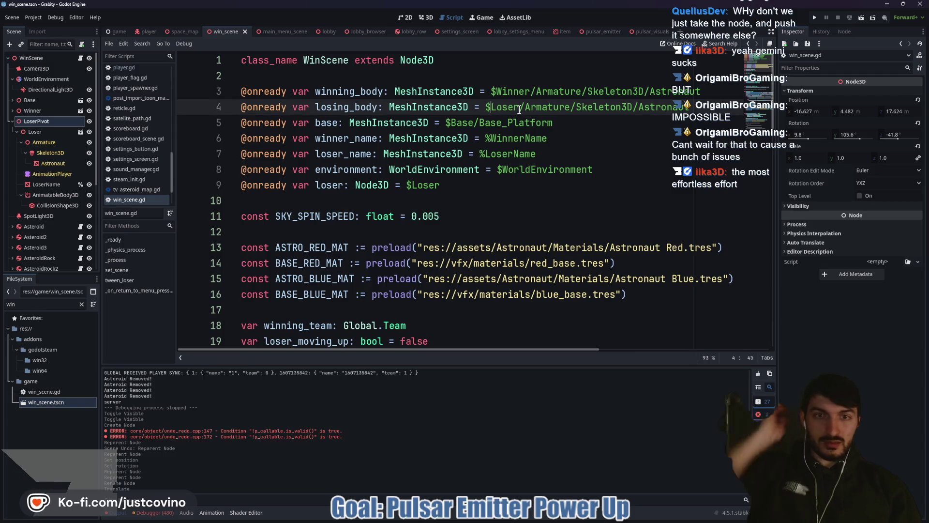
text(Loser)
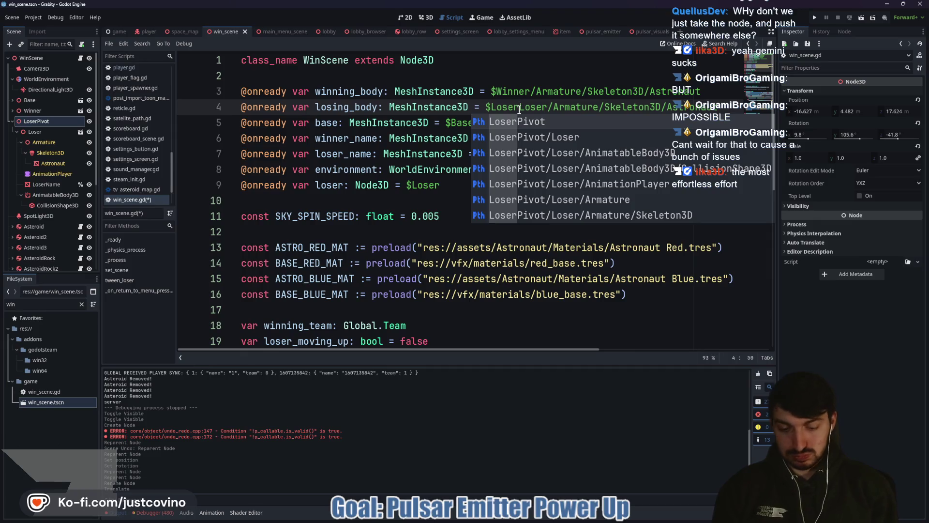
text(Pivot/)
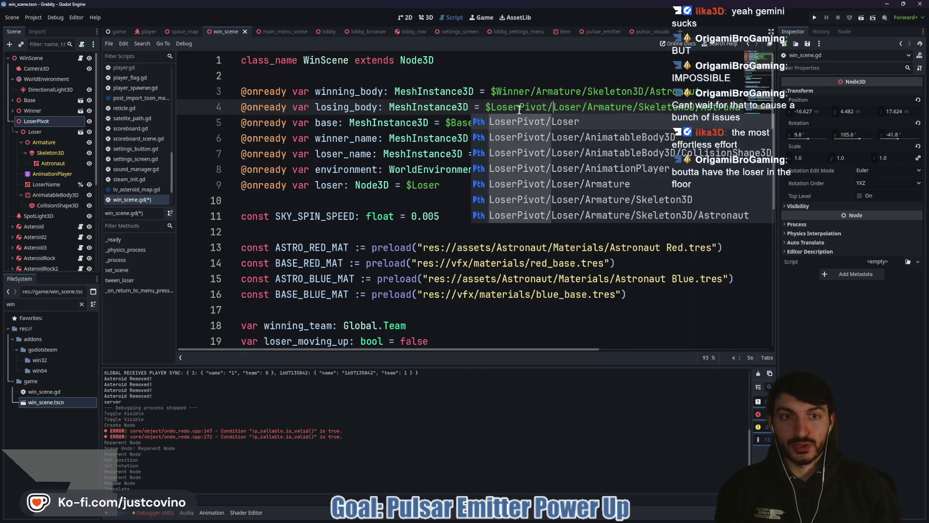
click(519, 110)
key(ctrl+s)
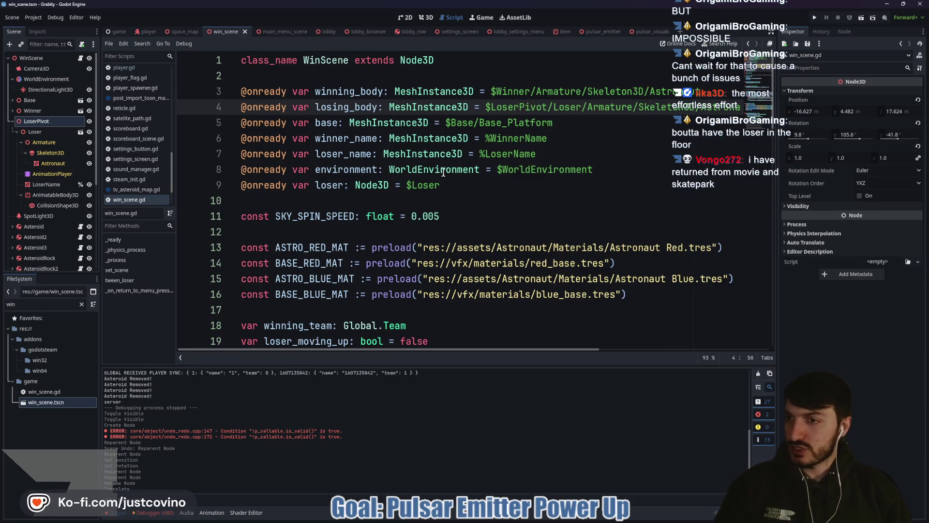
Step: Point the loser variable on line 9 at $LoserPivot, save, and run the game
mouse_move(462, 165)
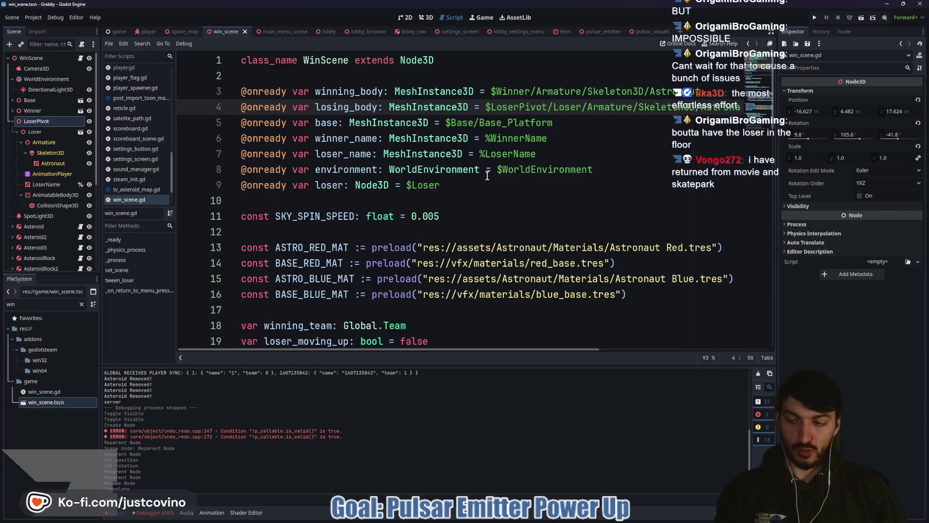
click(453, 200)
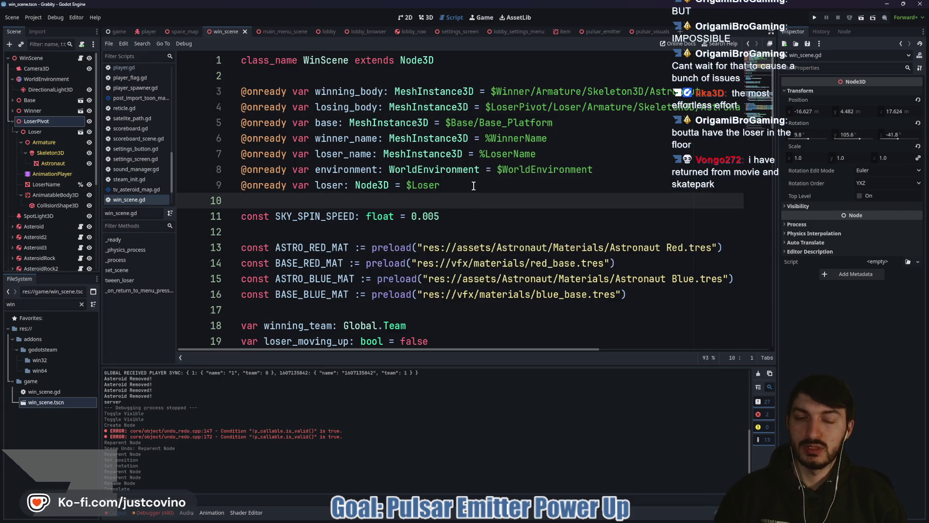
scroll(474, 185, down, 2)
drag(439, 95, 412, 91)
click(413, 91)
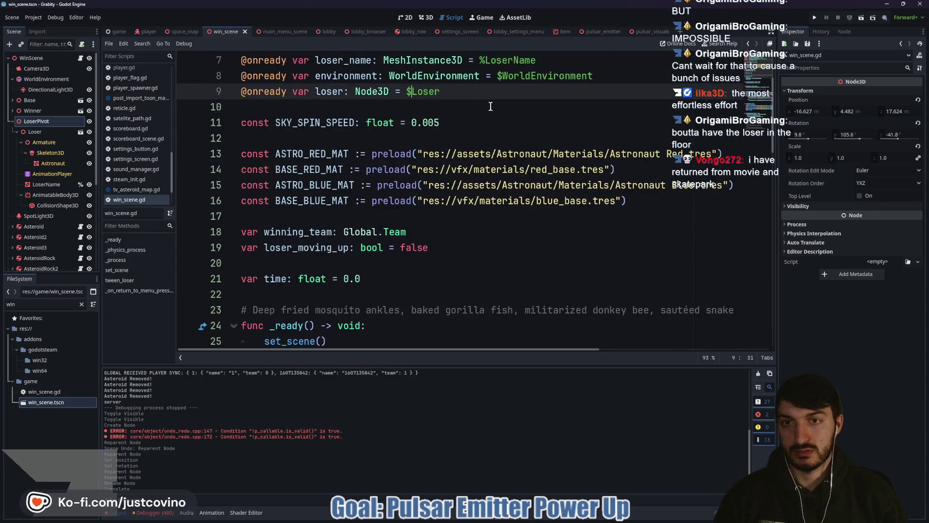
text(Loser)
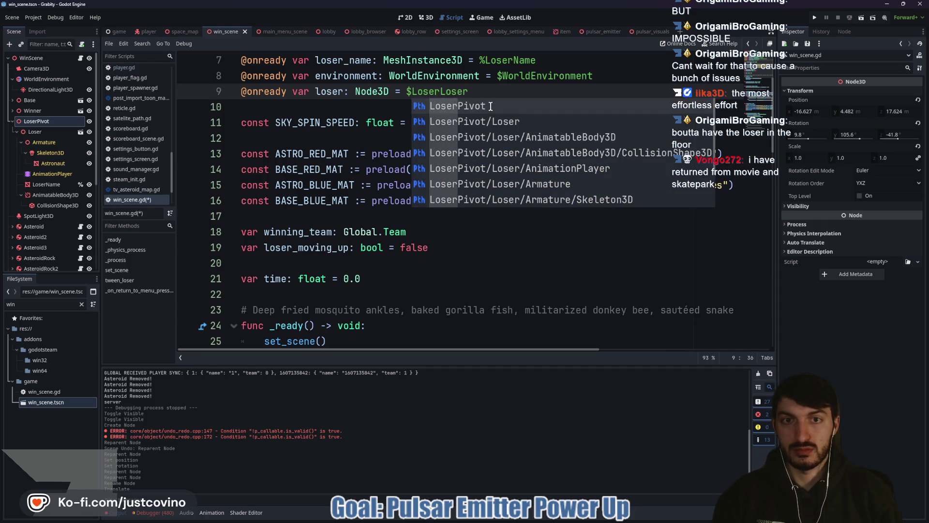
key(Return)
key(Down)
key(ctrl+s)
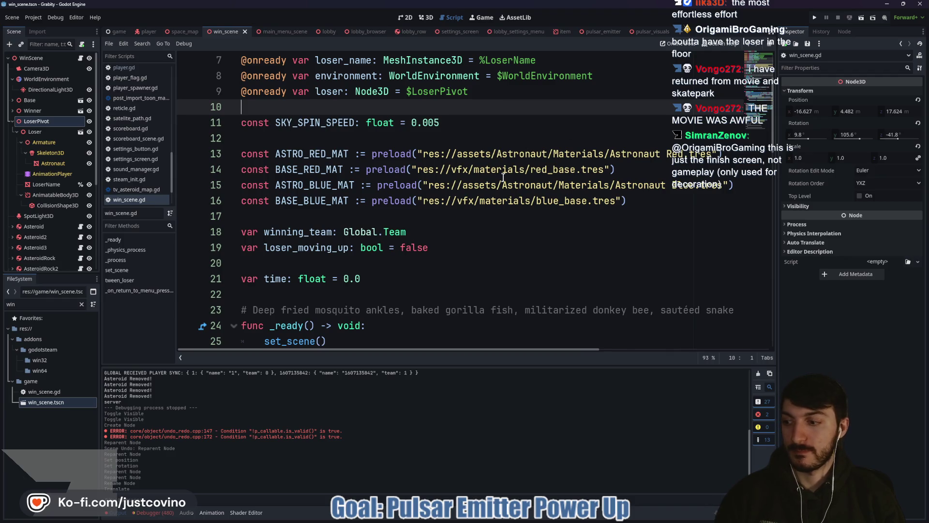
scroll(503, 177, down, 4)
click(814, 16)
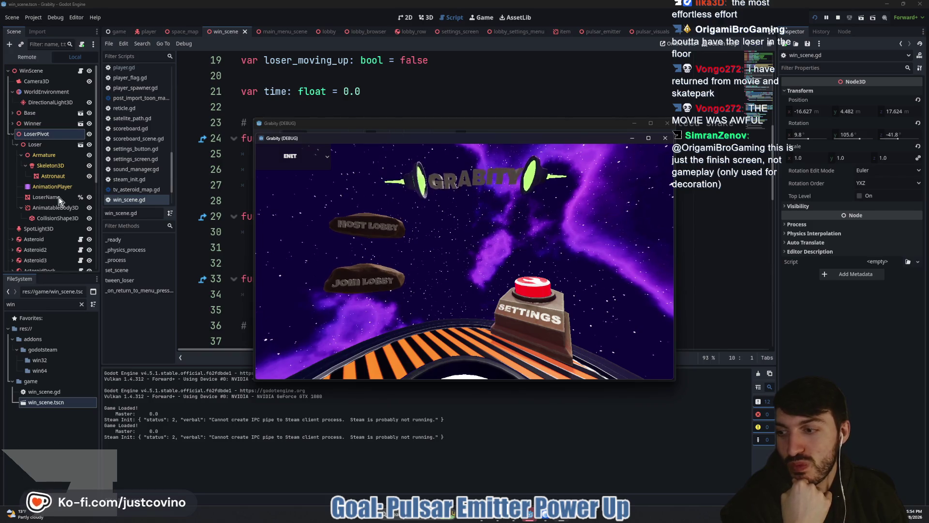
Step: Host a private lobby in the first client and join it from the second
mouse_move(482, 129)
mouse_down()
mouse_move(350, 115)
mouse_move(246, 135)
mouse_up()
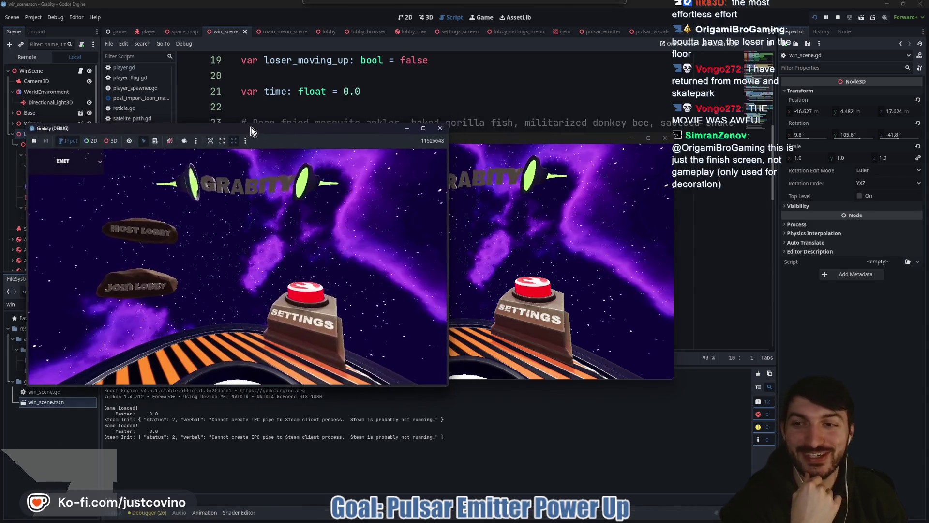
click(121, 235)
click(225, 242)
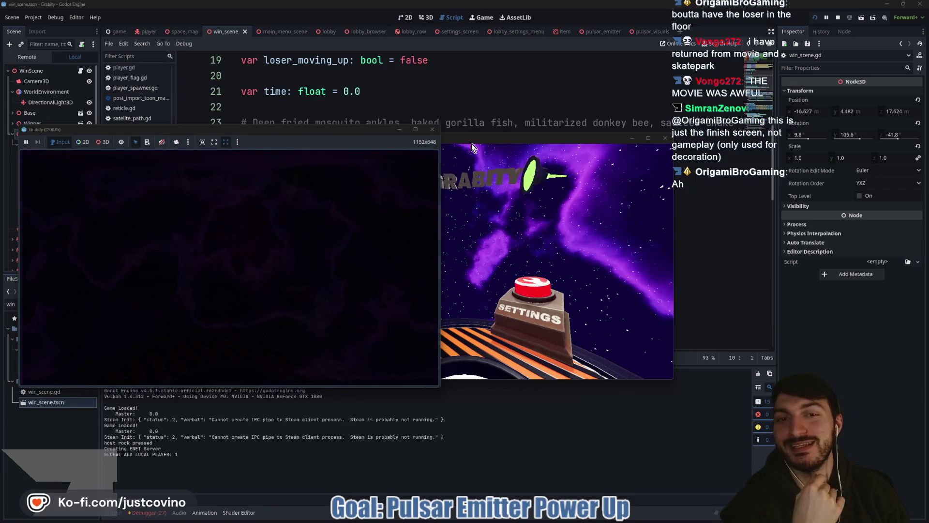
drag(471, 144, 617, 125)
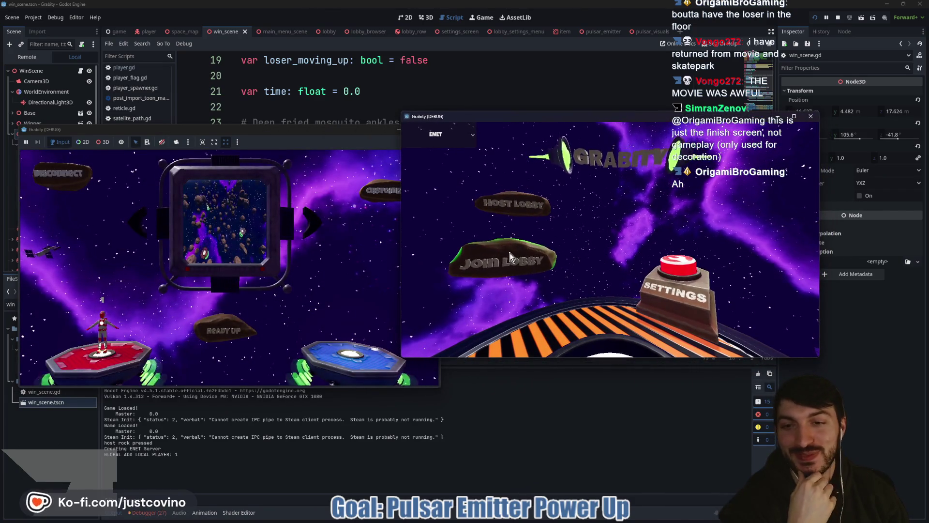
click(509, 253)
click(559, 247)
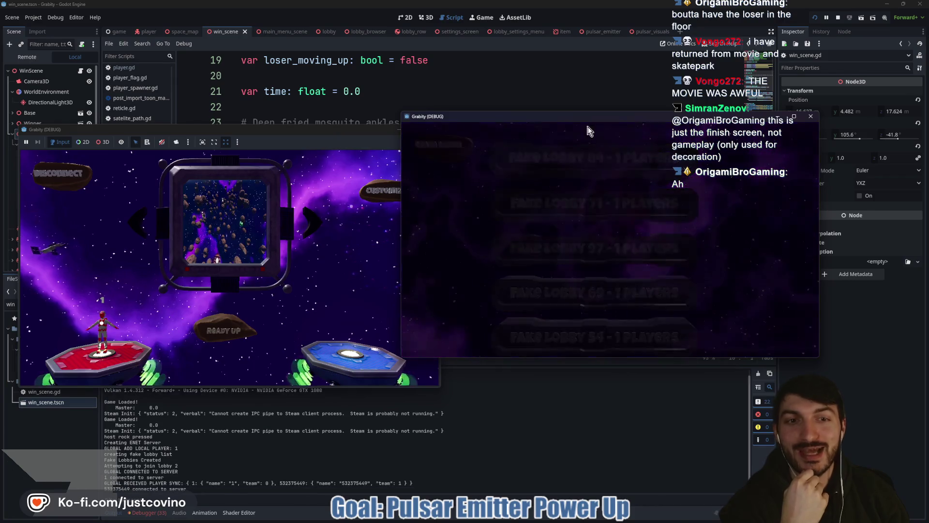
drag(582, 119, 632, 131)
Step: Ready up both players, start the match, and award a point with 'score 1' to reach the win scene
click(662, 318)
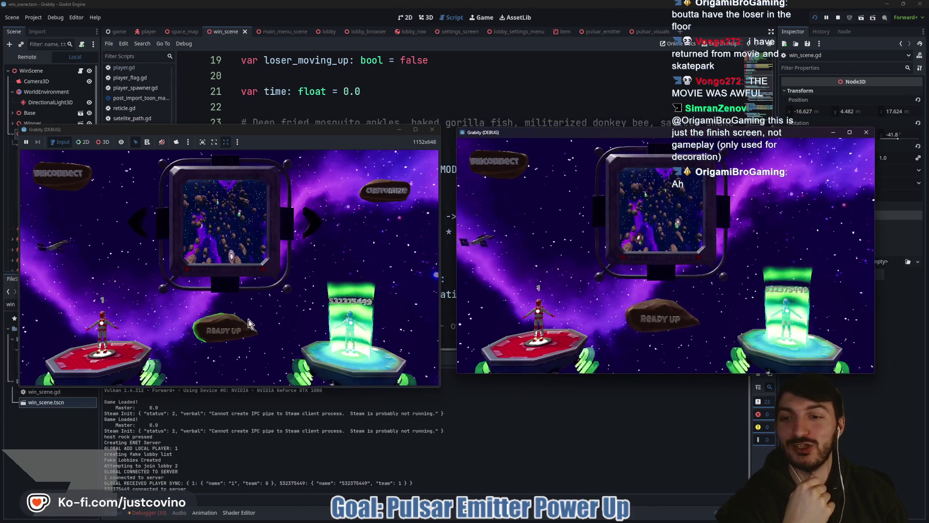
click(231, 317)
click(230, 320)
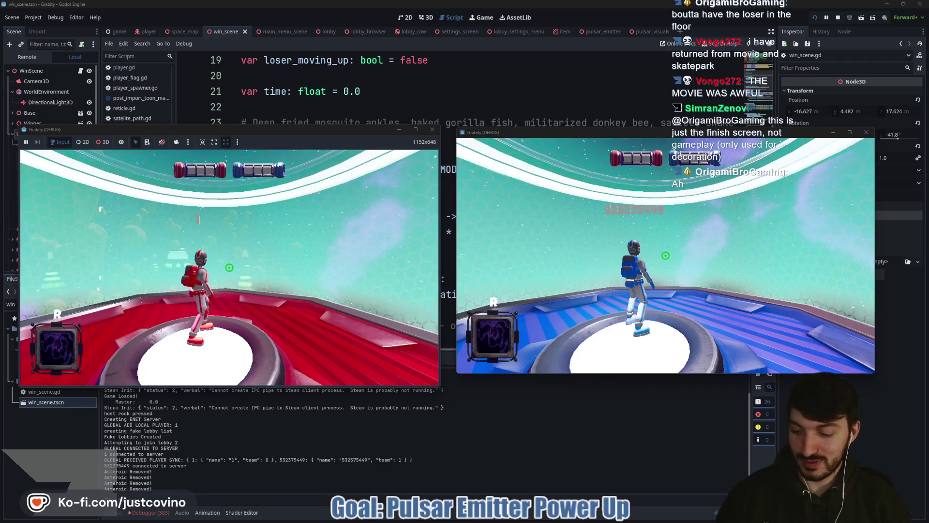
key(grave)
text(score 1)
key(Return)
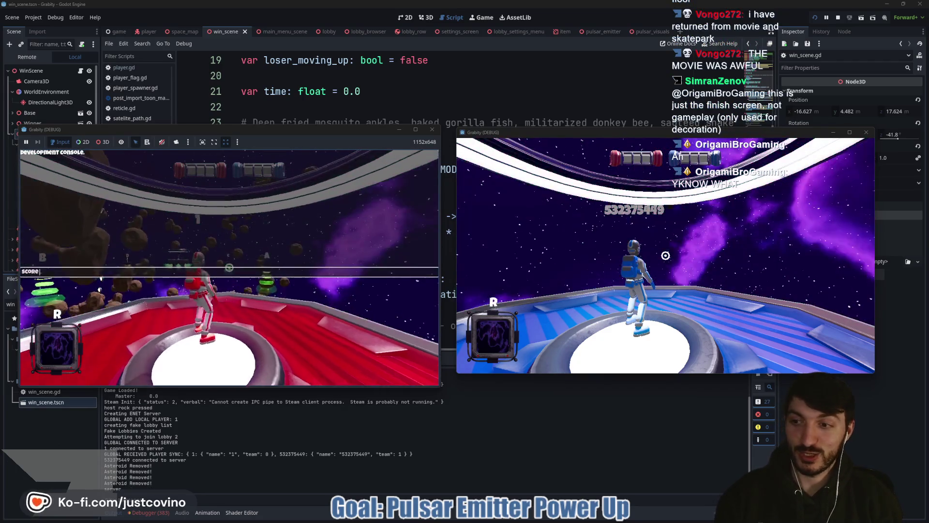
key(grave)
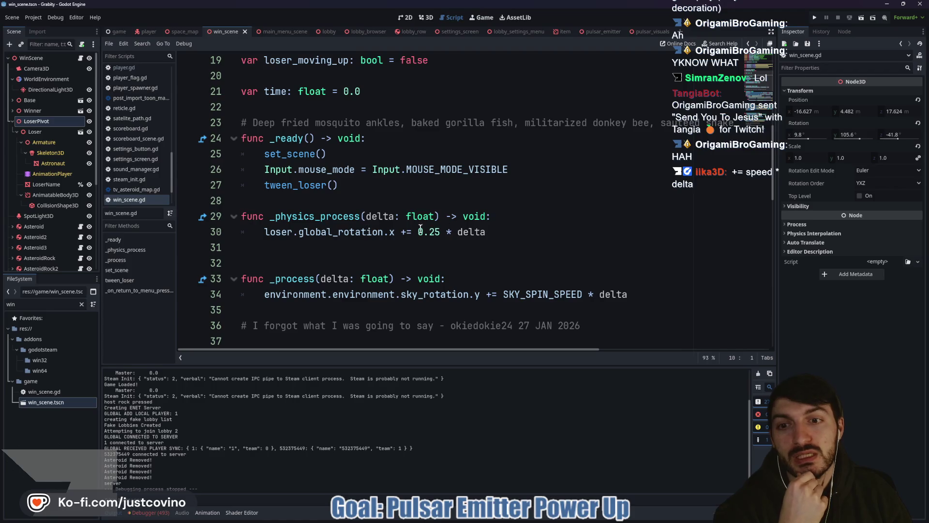
click(390, 232)
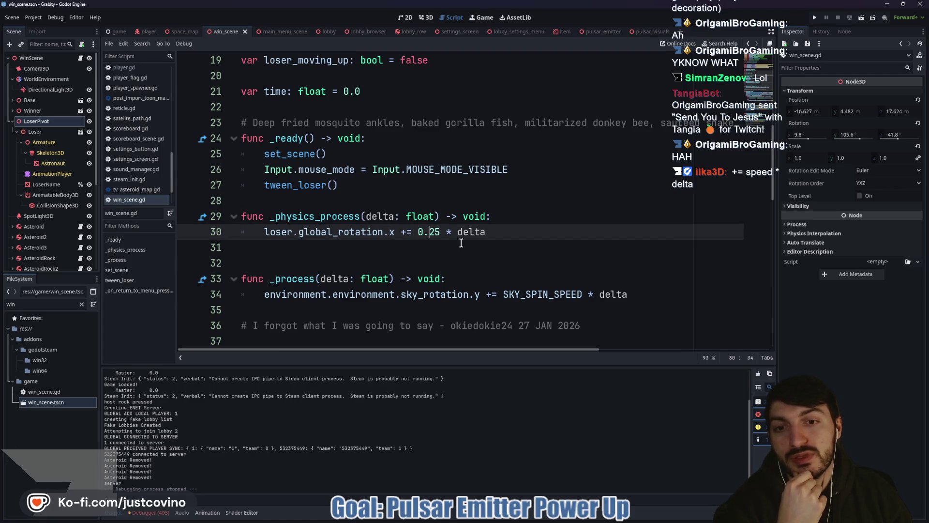
click(440, 232)
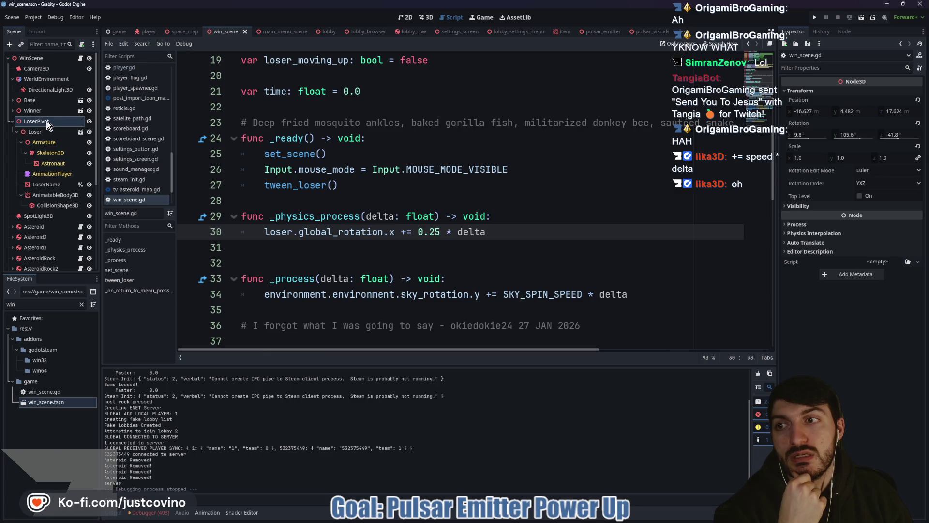
click(426, 18)
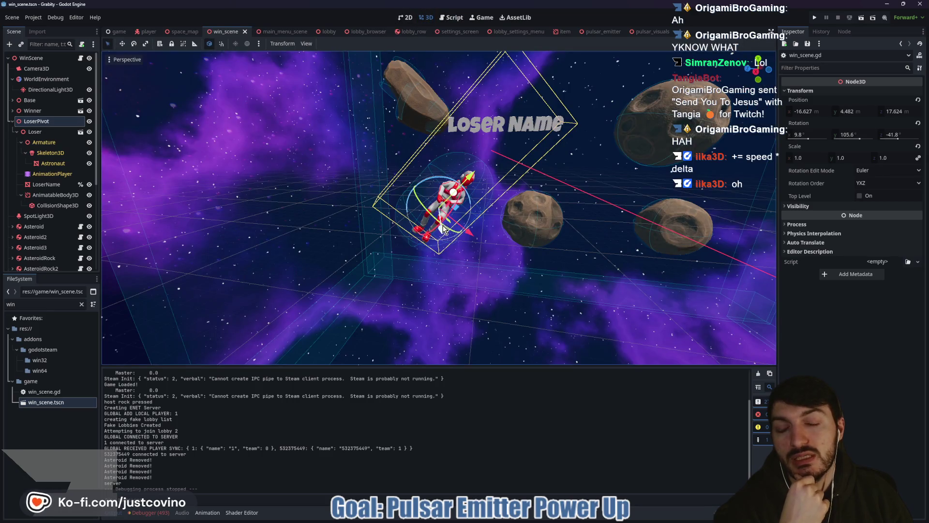
key(Escape)
mouse_move(443, 228)
mouse_down()
mouse_move(422, 242)
mouse_move(462, 185)
mouse_move(383, 245)
mouse_move(334, 174)
mouse_up()
right_click(334, 175)
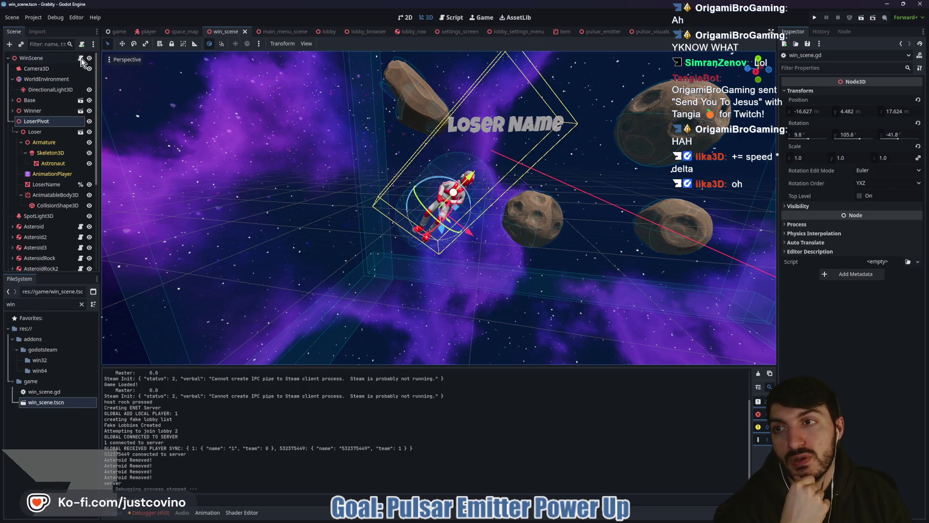
click(81, 59)
drag(440, 233, 417, 232)
text(TAU * delta)
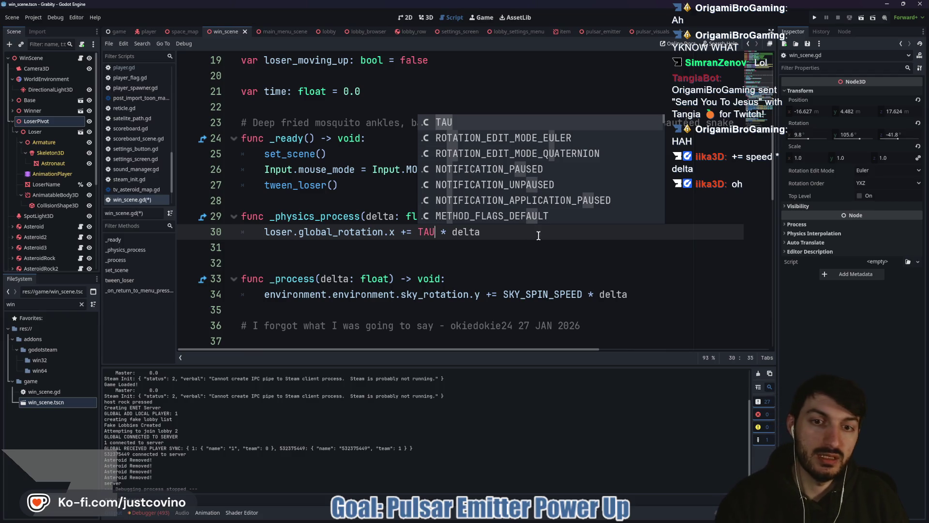
click(538, 235)
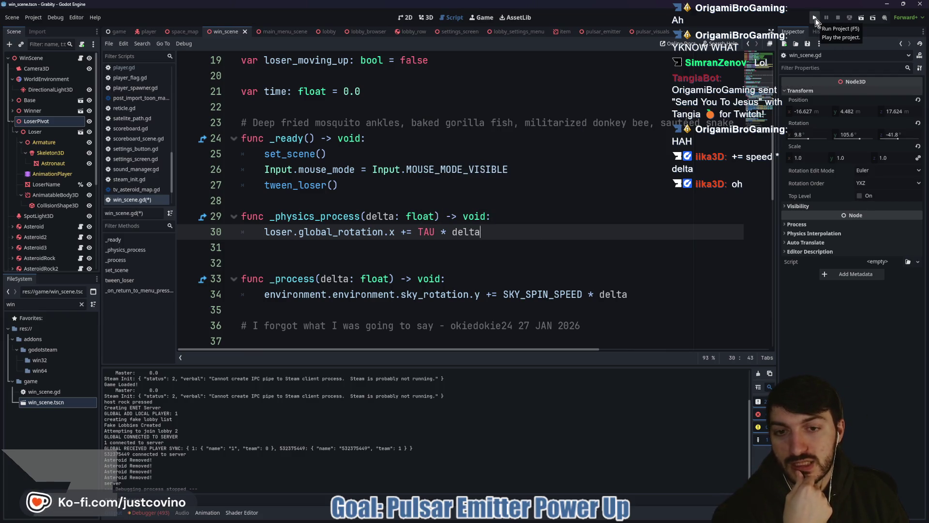
scroll(453, 226, up, 6)
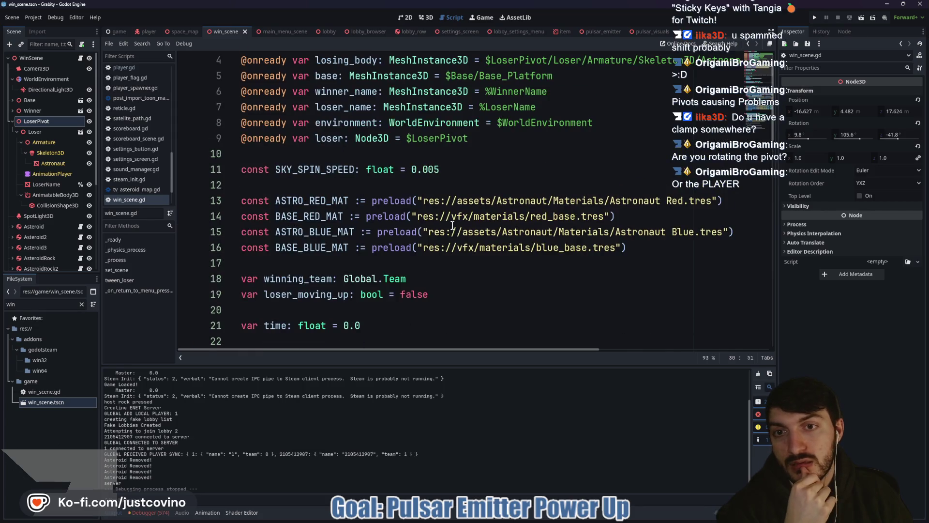
key(ctrl+Left)
text((0.2 *)
key(End)
text())
scroll(453, 226, down, 2)
key(ctrl+s)
scroll(453, 226, down, 1)
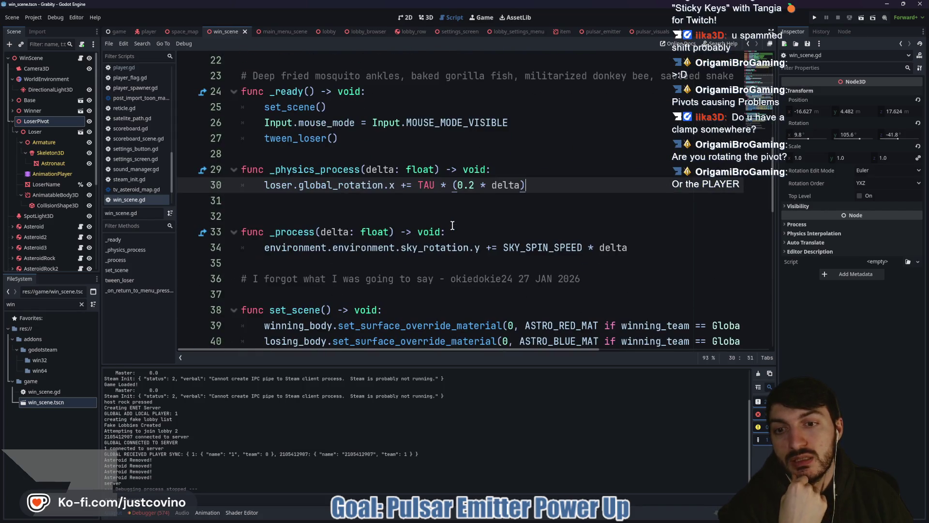
scroll(453, 225, down, 1)
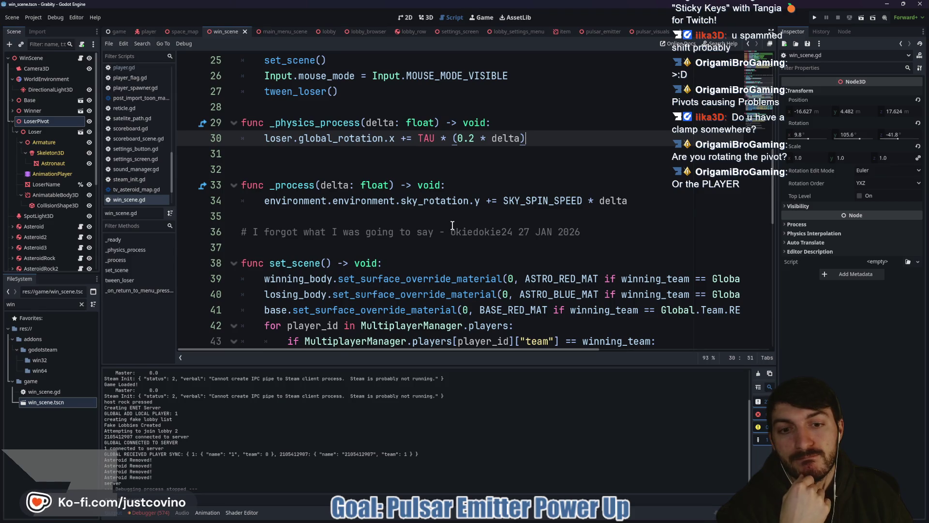
scroll(452, 226, down, 5)
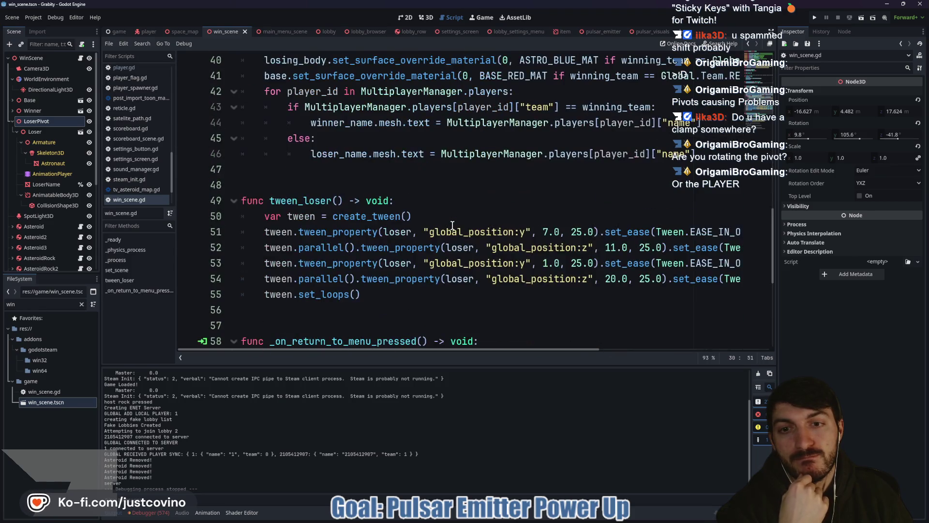
double_click(392, 233)
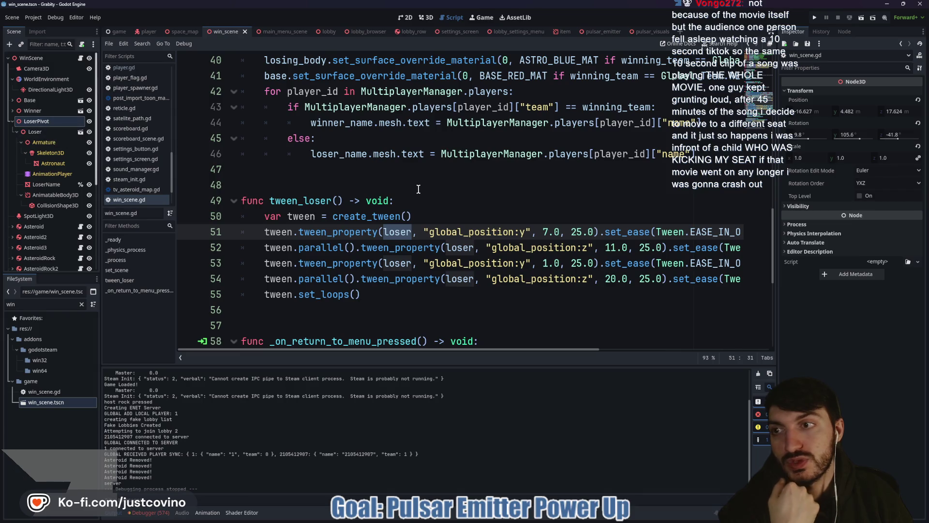
scroll(423, 215, up, 13)
scroll(358, 180, down, 1)
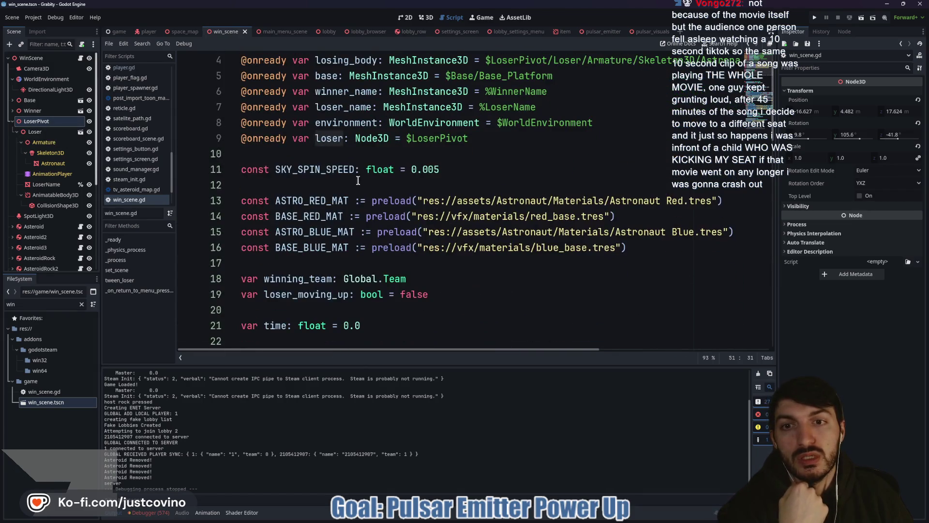
click(343, 139)
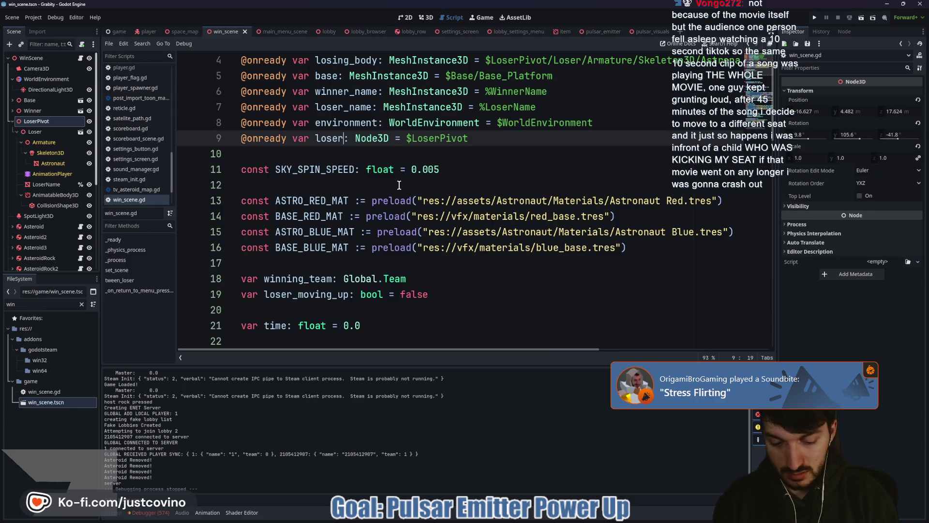
Step: Rename the loser variable to loser_pivot on line 9 and in the line 30 rotation
text(_piv)
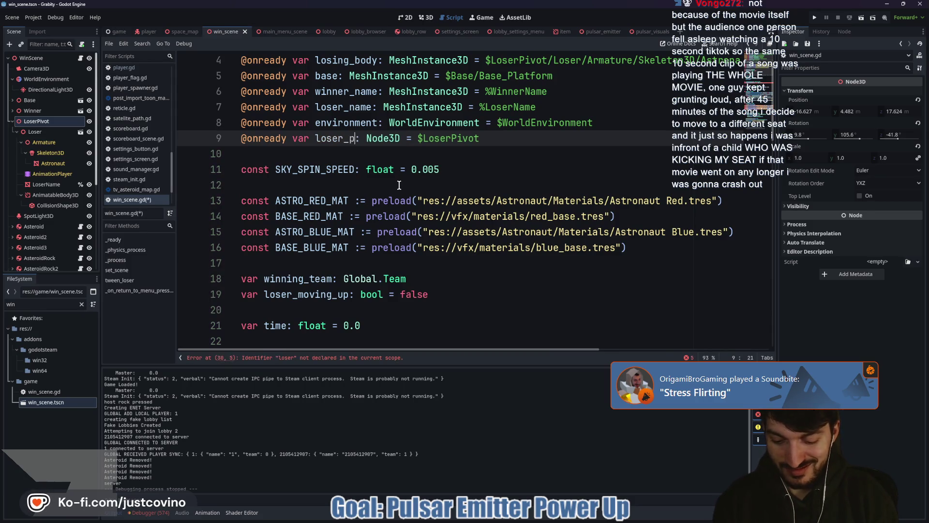
text(ot)
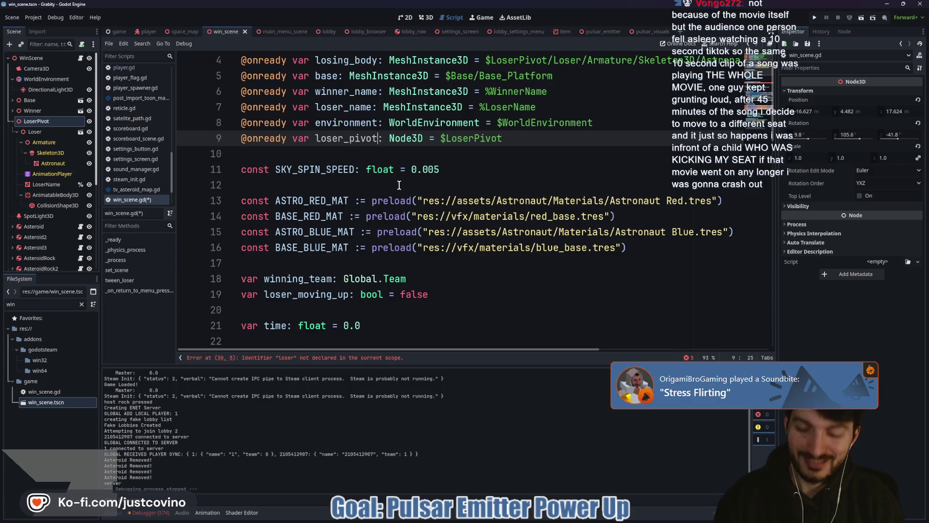
click(404, 151)
key(ctrl+s)
scroll(369, 219, down, 4)
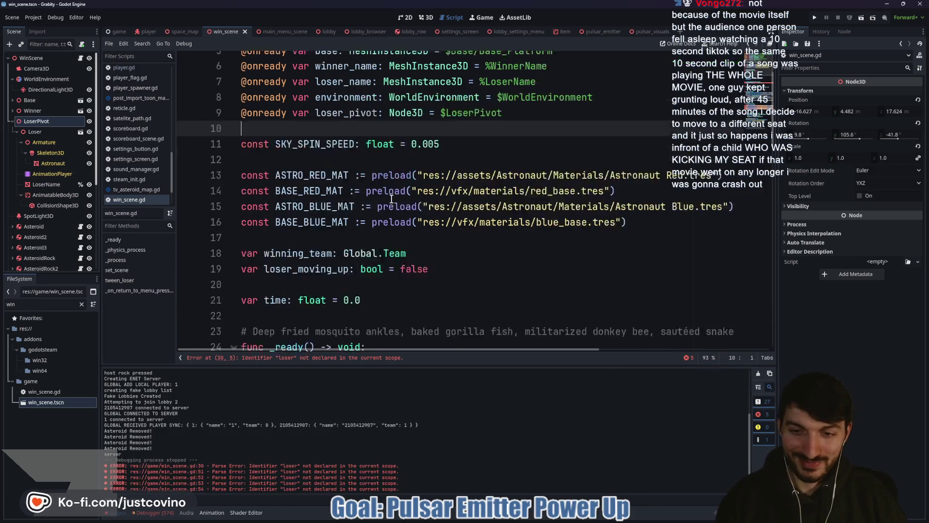
click(294, 278)
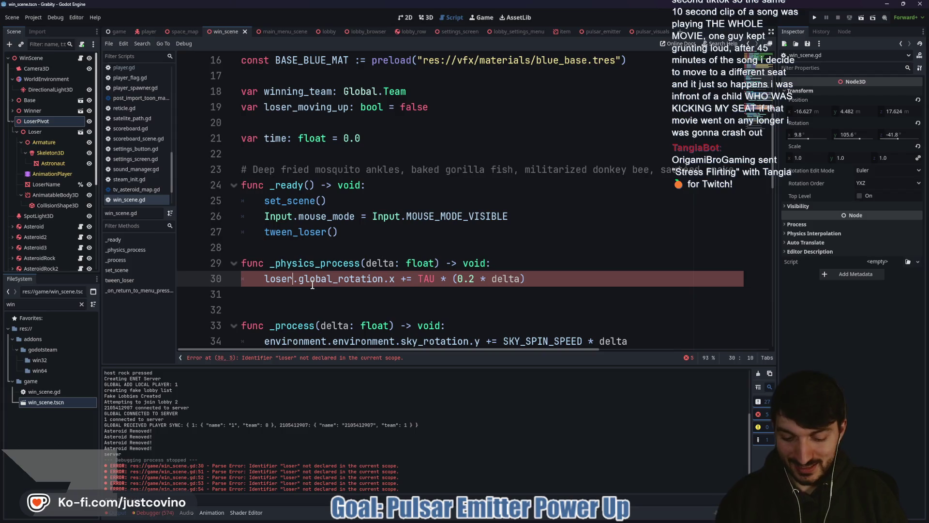
text(_pi)
key(Return)
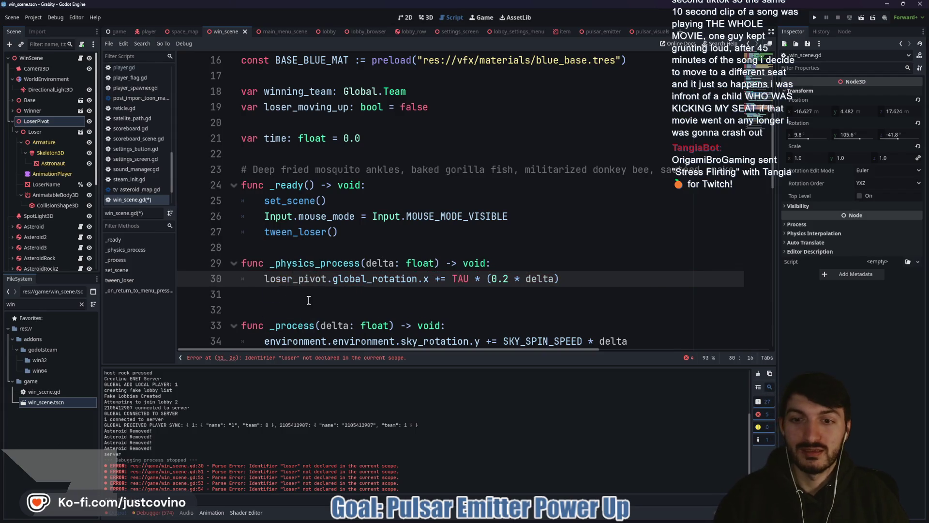
click(315, 299)
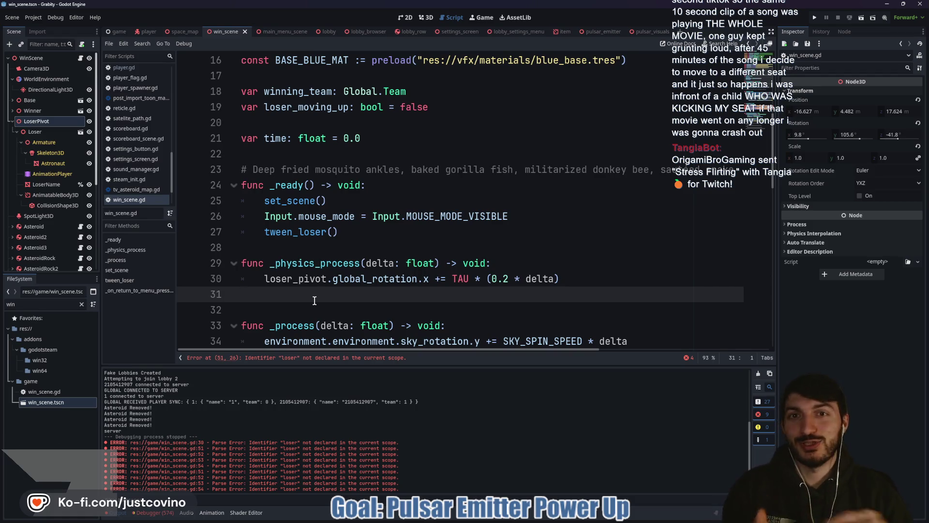
Step: Insert an extra blank line after the _ready function
click(268, 249)
scroll(317, 283, down, 1)
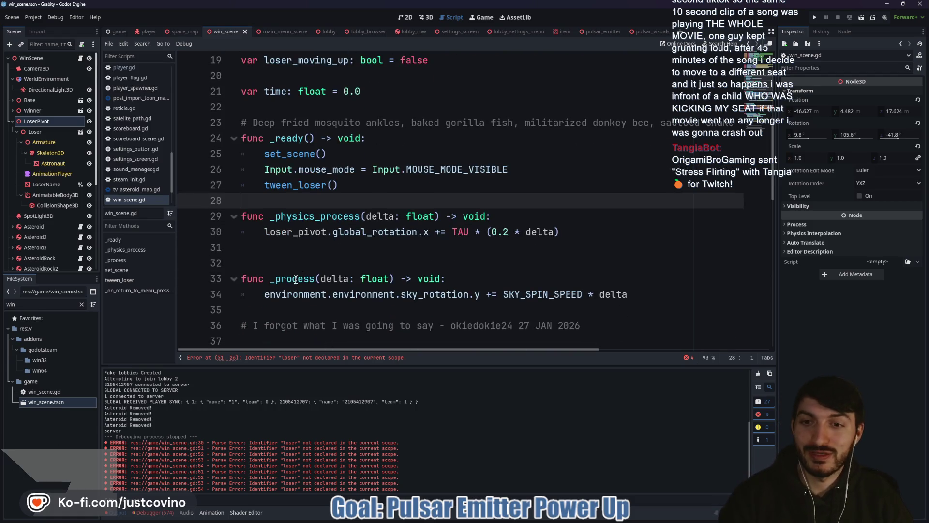
key(Return)
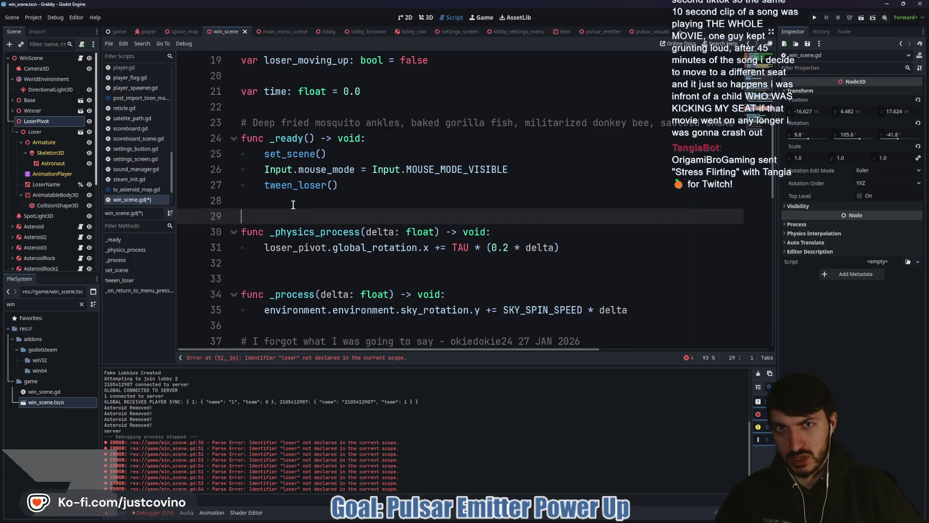
click(304, 204)
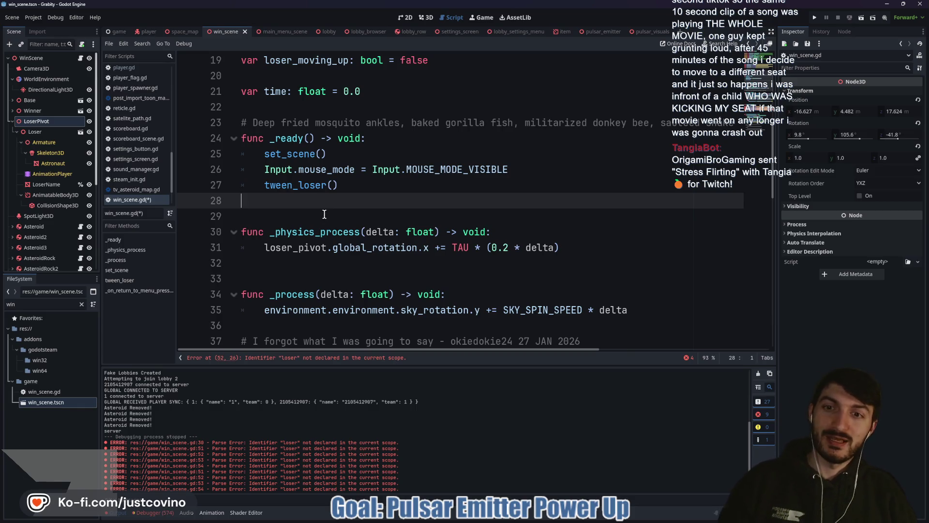
click(318, 217)
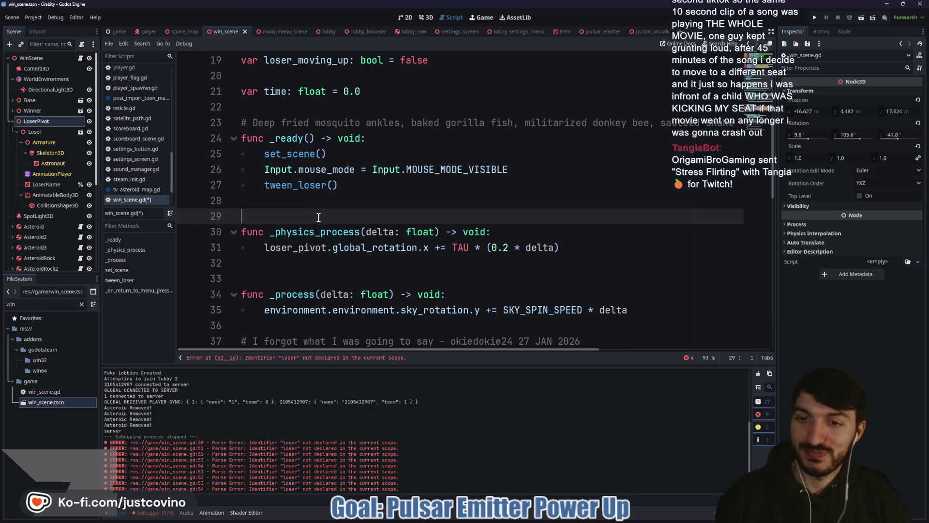
scroll(318, 217, down, 7)
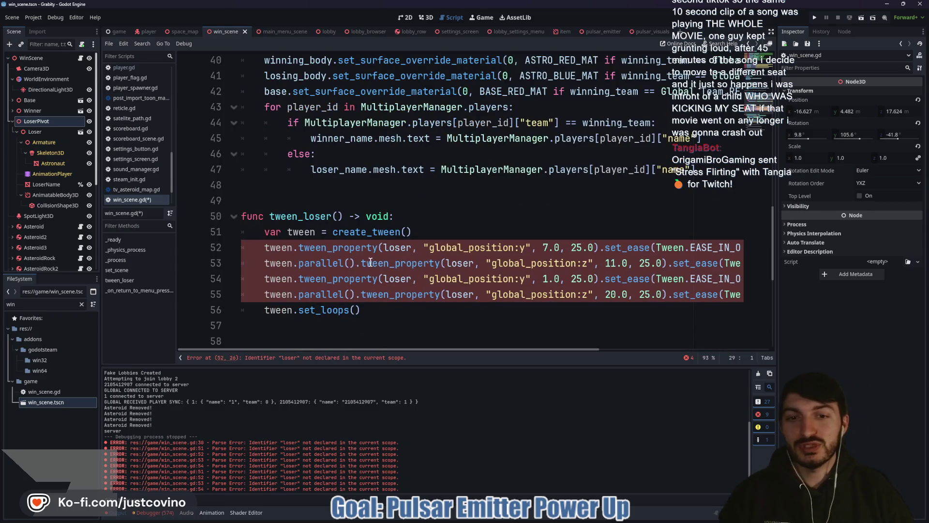
scroll(404, 247, up, 10)
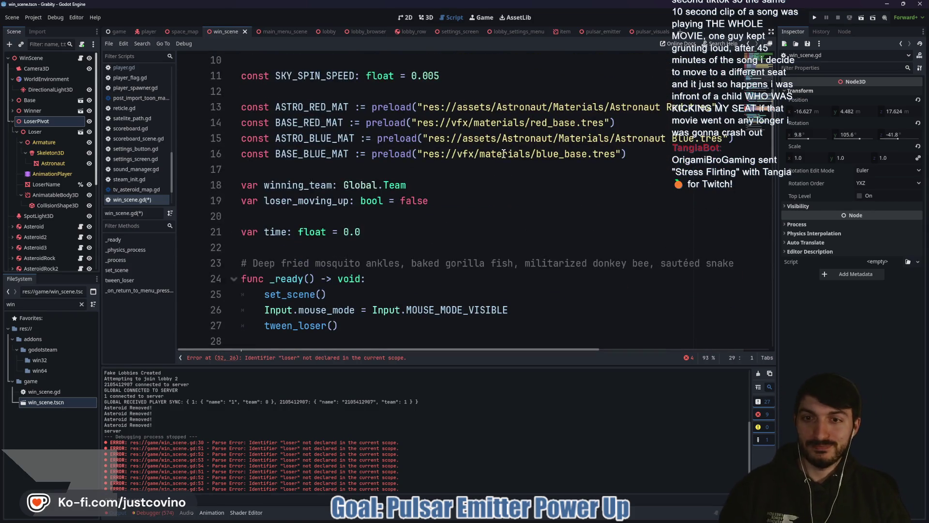
scroll(503, 154, up, 3)
click(541, 188)
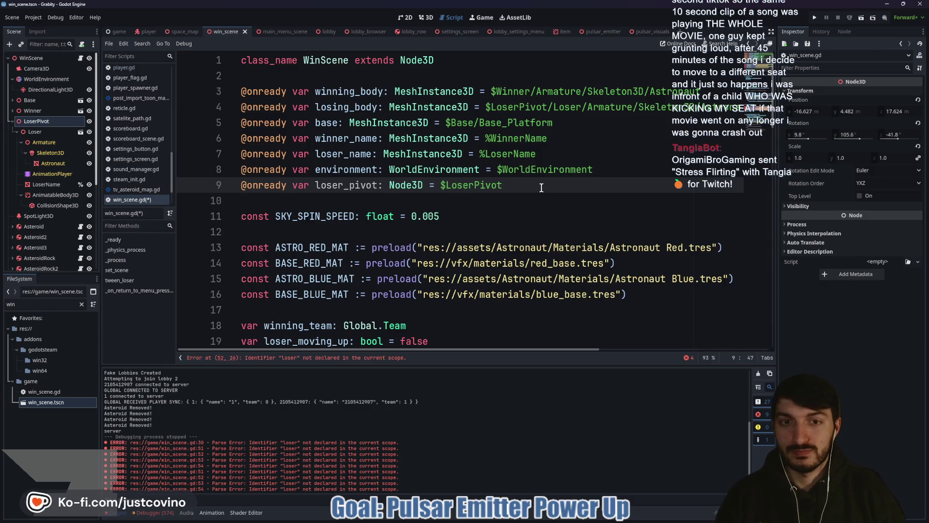
key(Return)
text(@onready var loser)
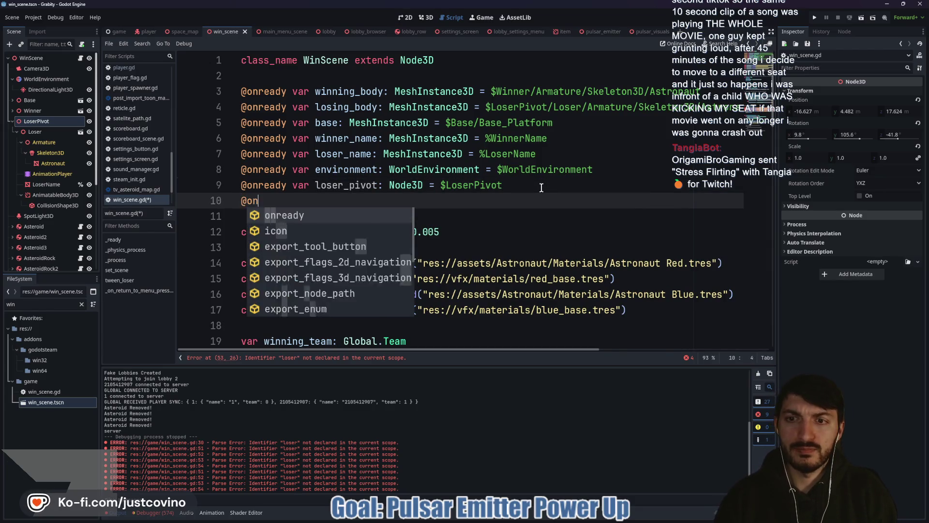
text(: Node3D)
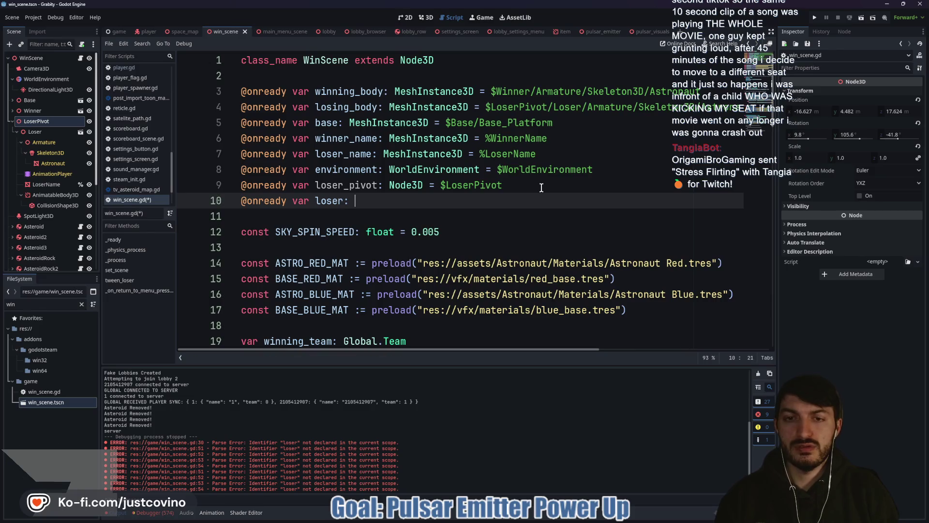
text( = $)
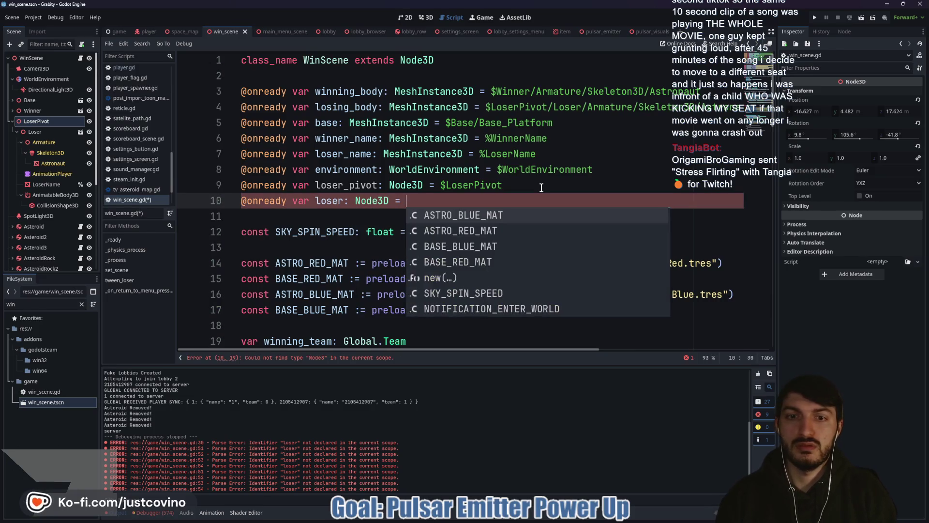
text(Loser)
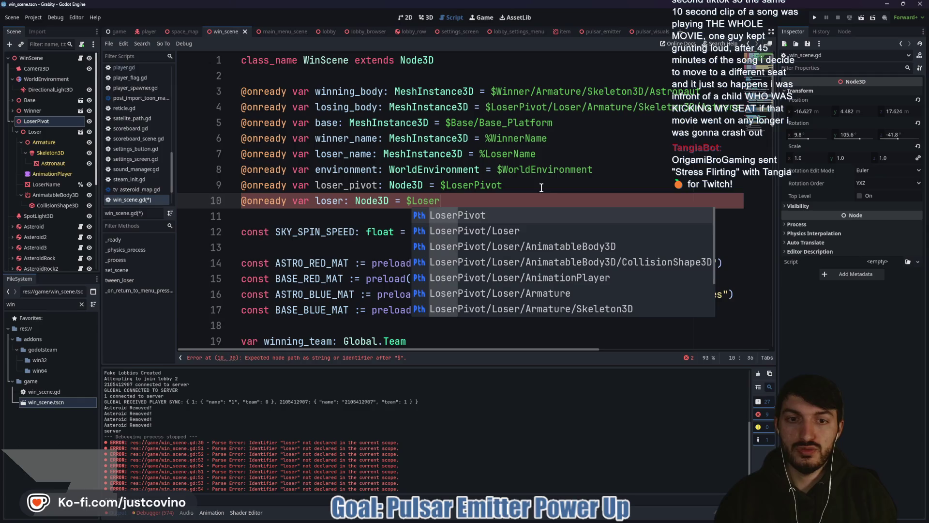
key(Down)
key(Return)
key(ctrl+s)
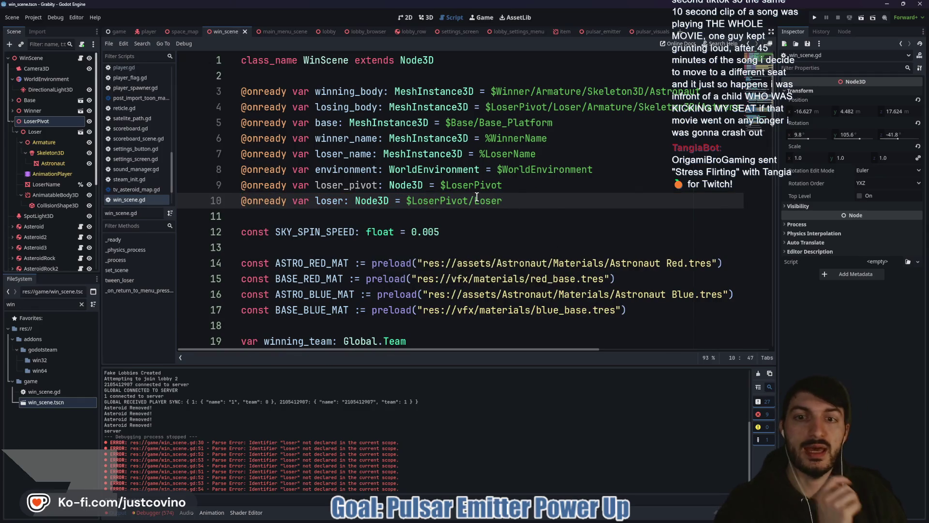
scroll(469, 197, down, 10)
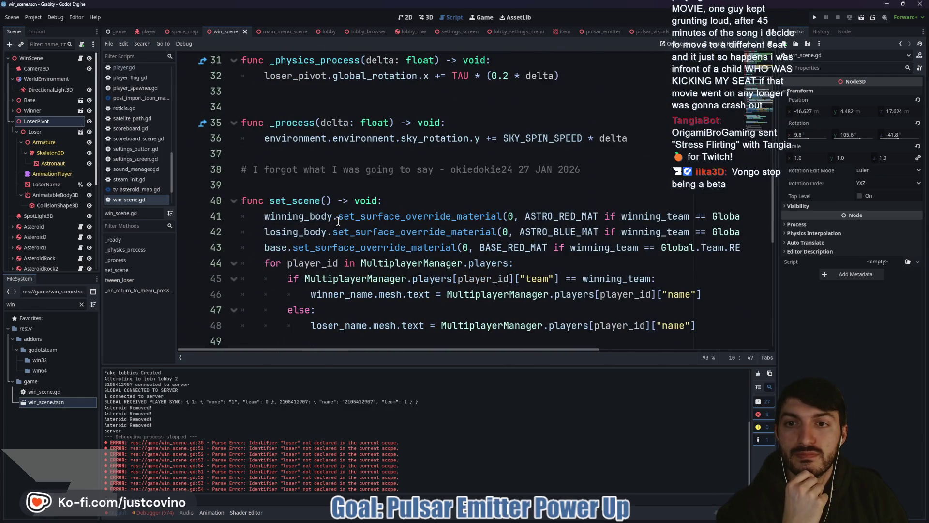
Step: Run the game and arrange the two client windows side by side
mouse_move(338, 221)
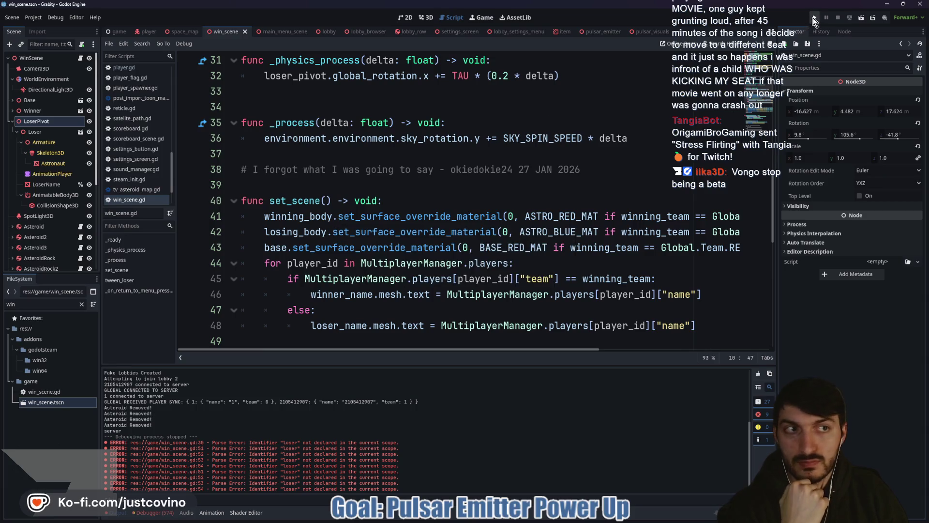
click(814, 19)
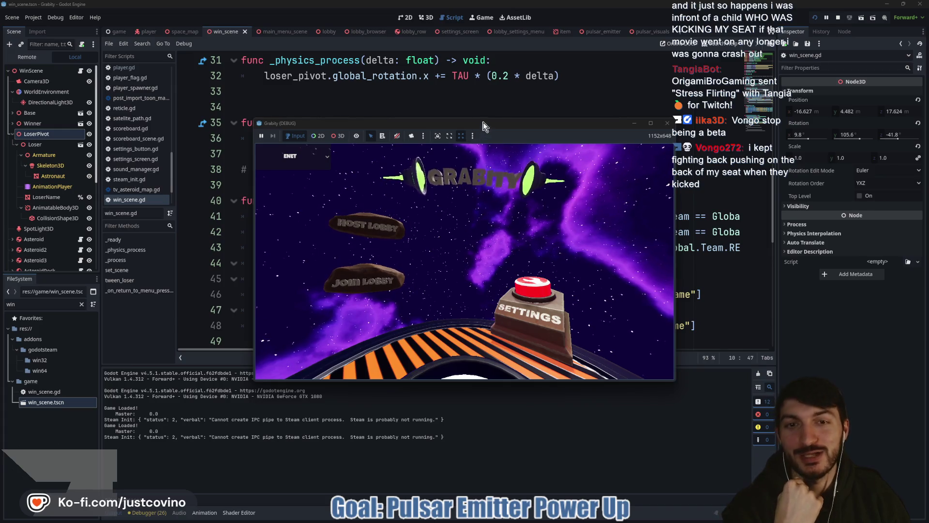
drag(499, 121, 264, 116)
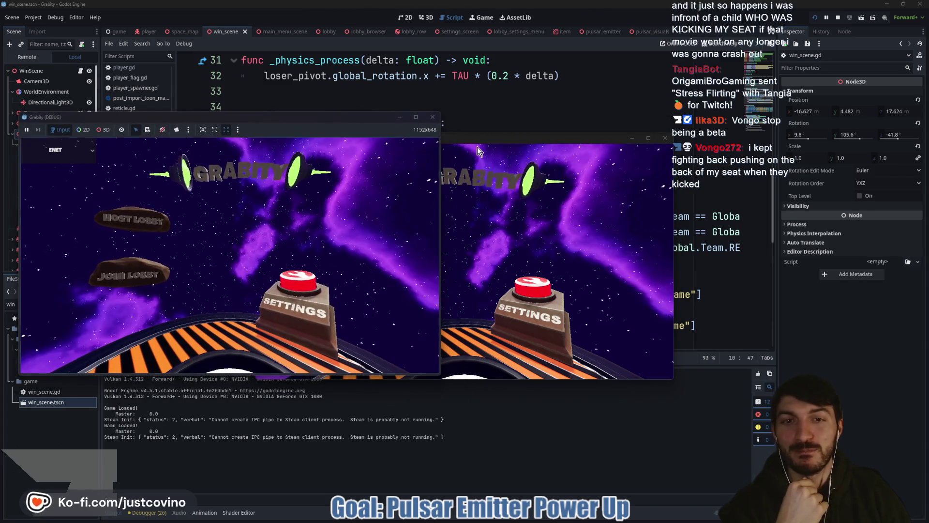
drag(455, 138, 669, 120)
Step: Host a lobby in the left client, join from the right, ready both players, and start
click(158, 218)
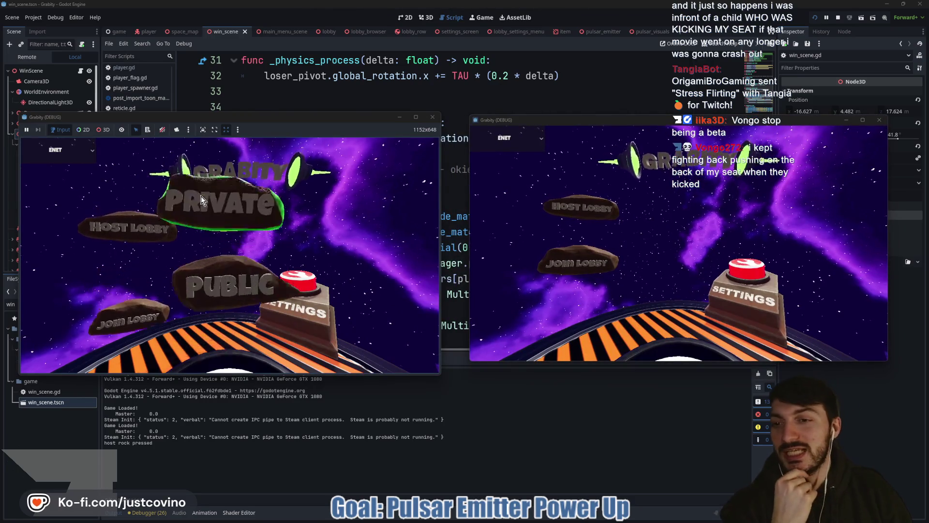
click(201, 196)
click(584, 264)
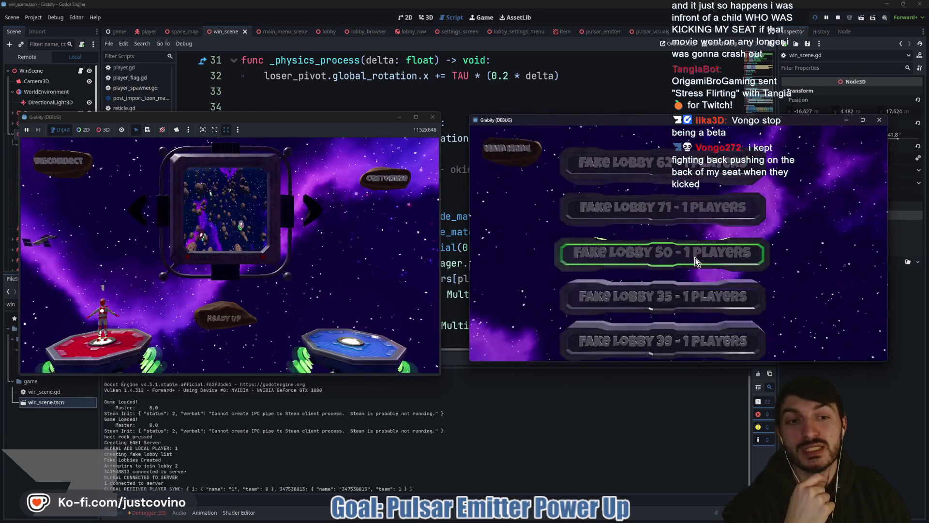
click(678, 254)
click(672, 306)
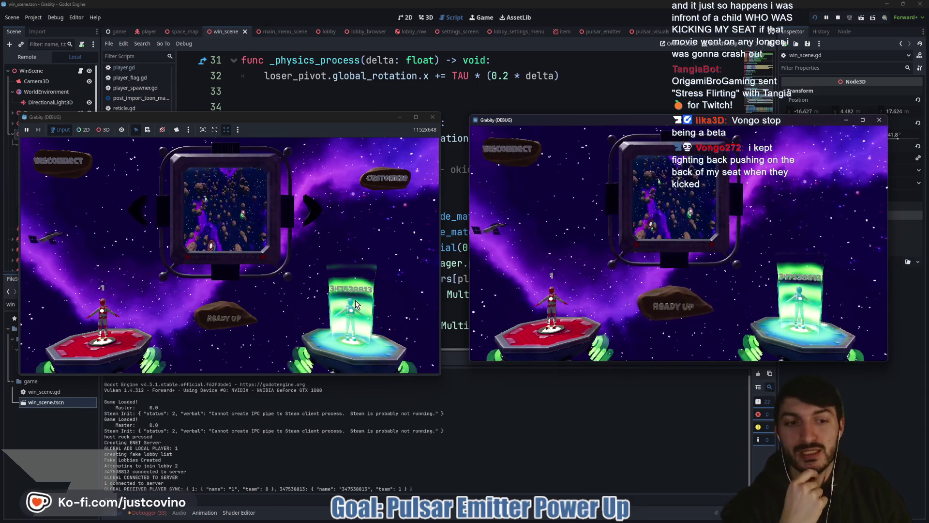
click(226, 319)
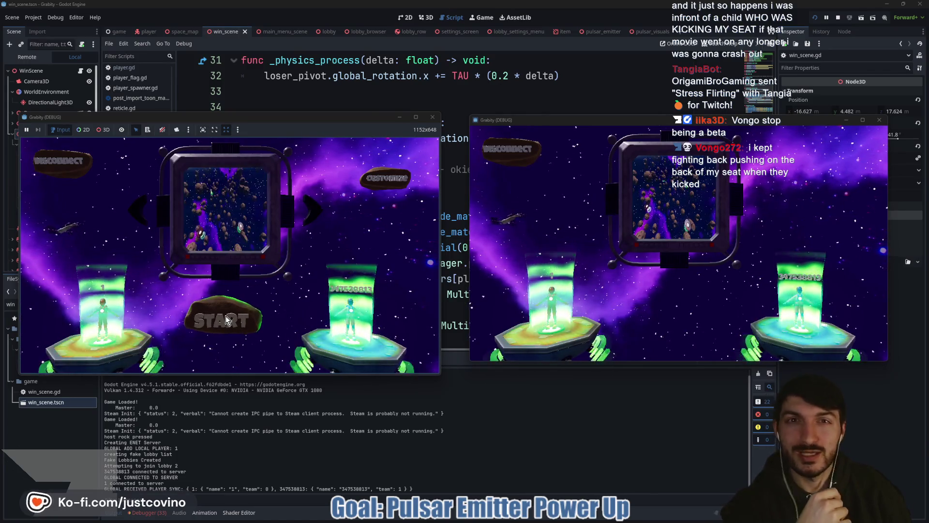
click(246, 316)
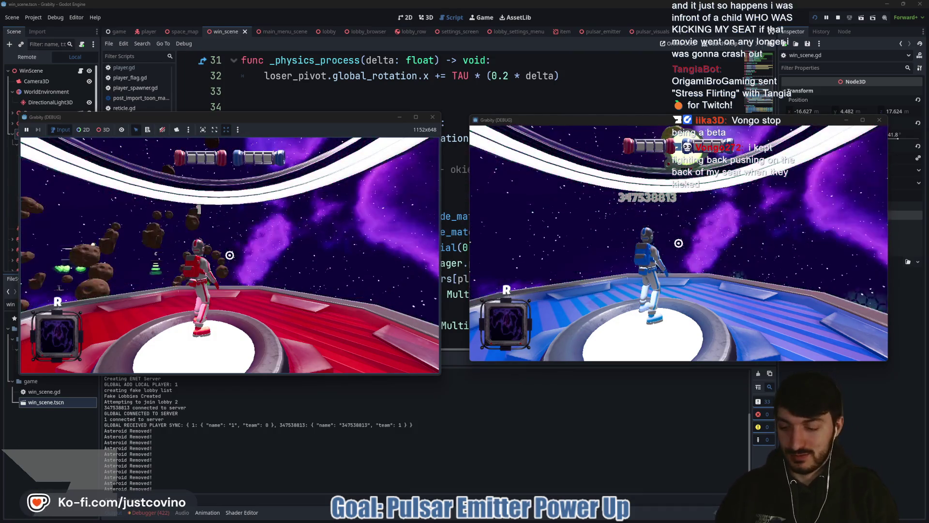
Step: Win with the 'score 1' console command, return the left client to the menu, then stop
key(grave)
text(score 1)
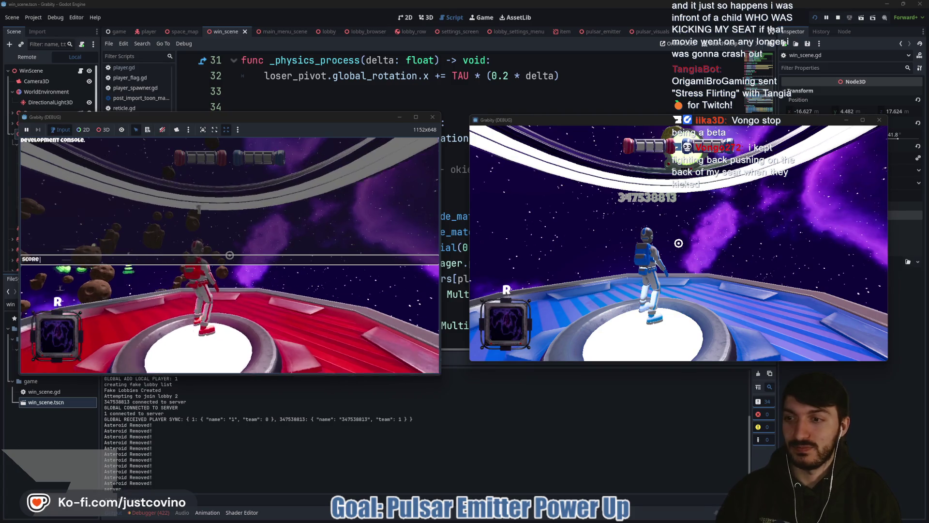
key(Return)
key(Return)
key(Return)
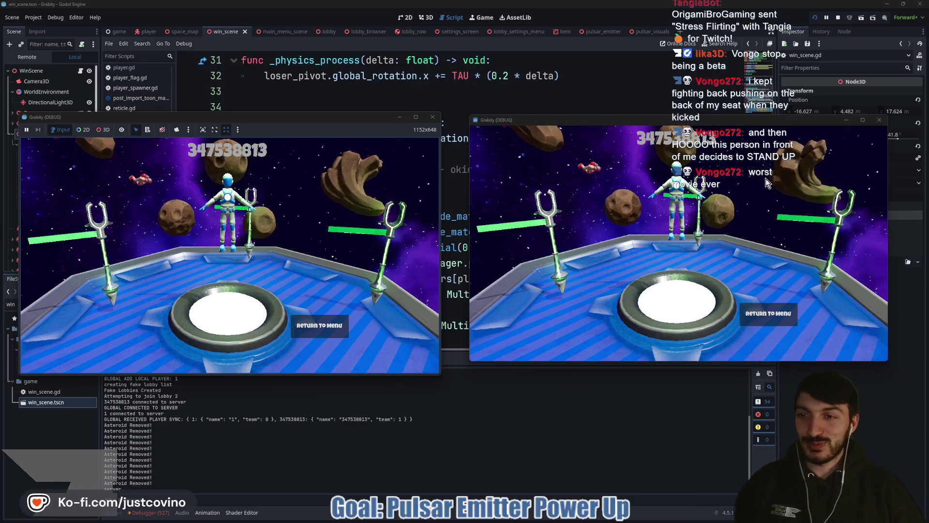
click(339, 332)
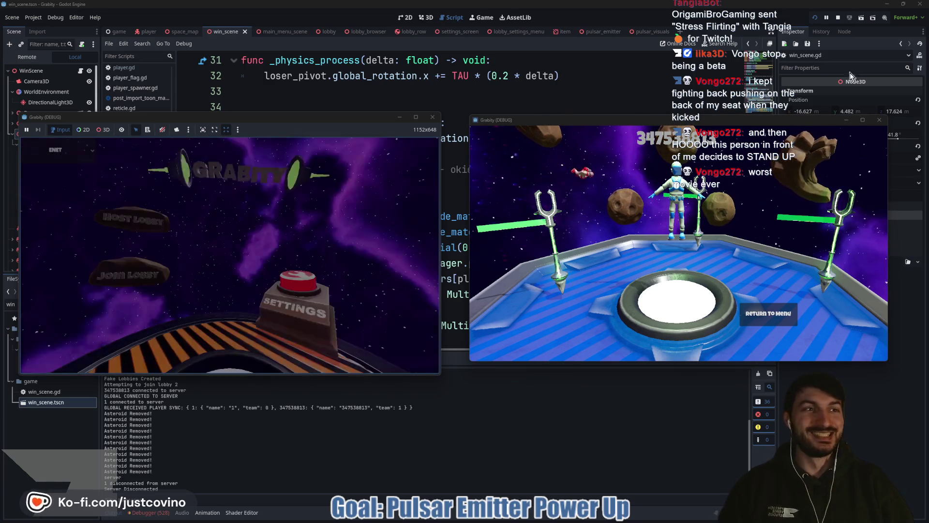
click(838, 18)
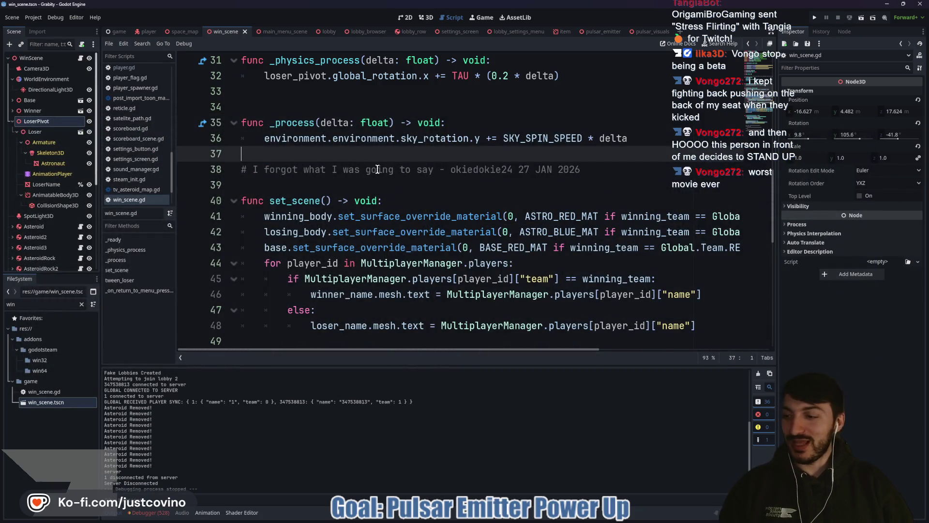
Step: Review the ready and physics functions in win_scene.gd
click(352, 182)
scroll(352, 169, up, 2)
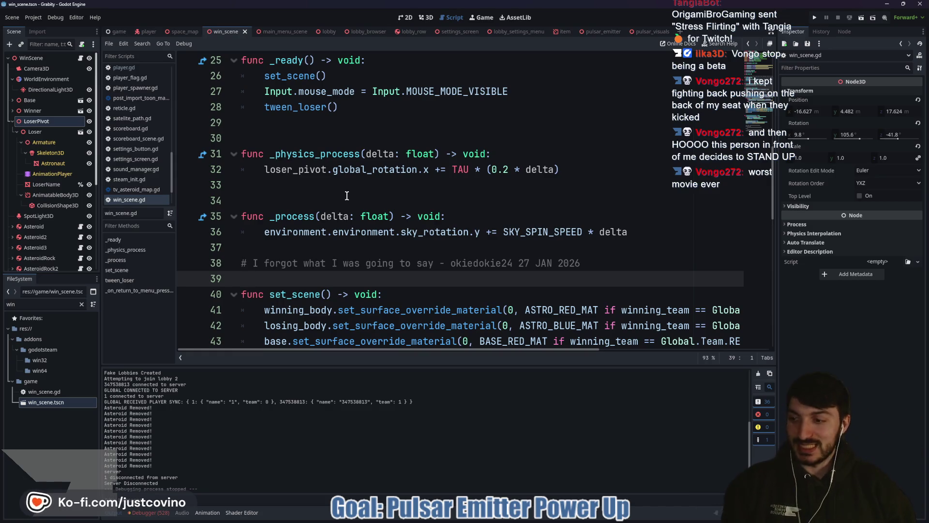
click(346, 186)
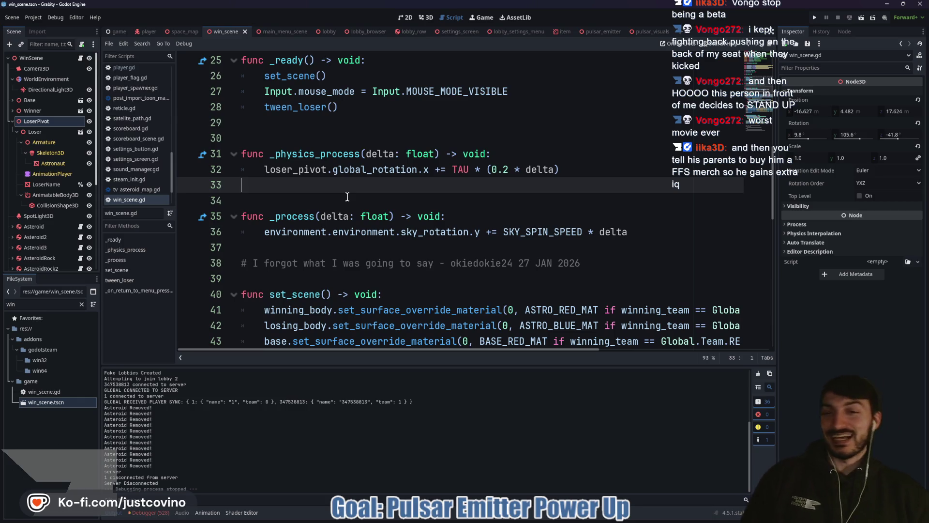
click(310, 126)
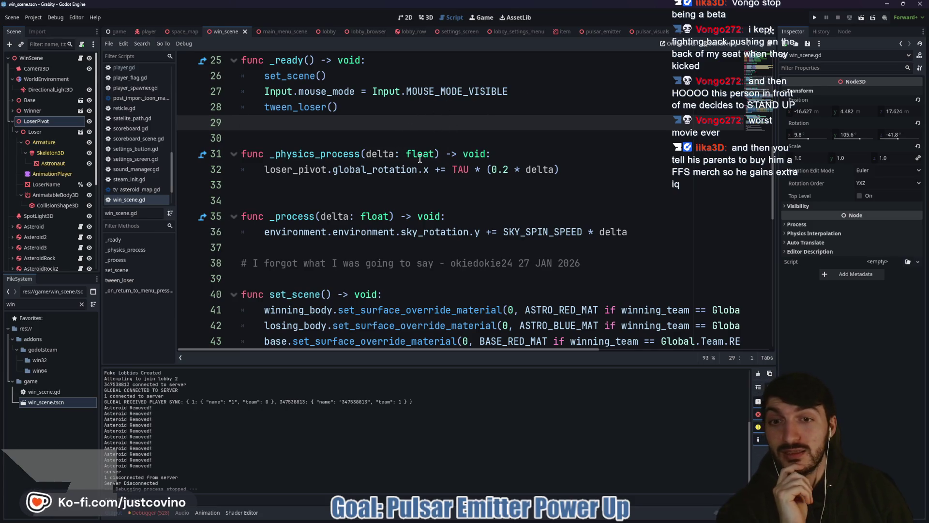
Step: Insert '2 * ' before TAU on line 32 and run the game
mouse_move(382, 177)
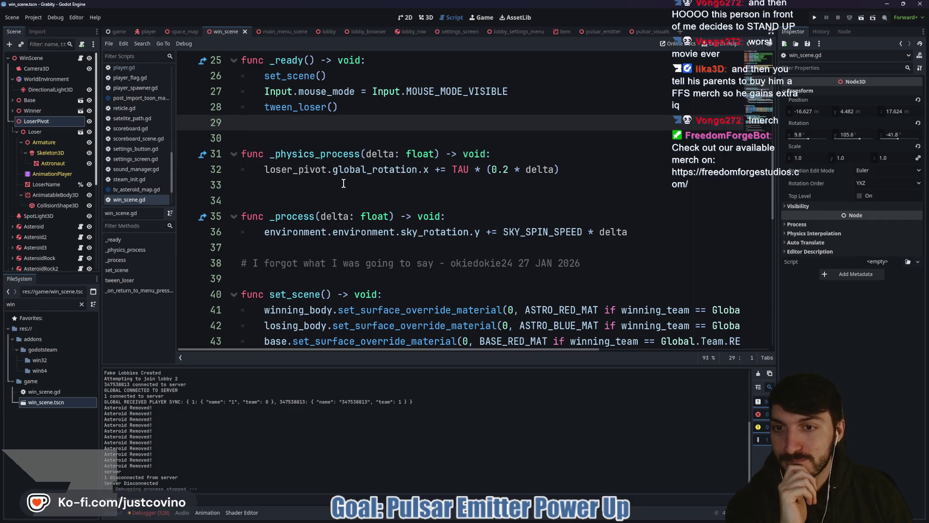
click(452, 169)
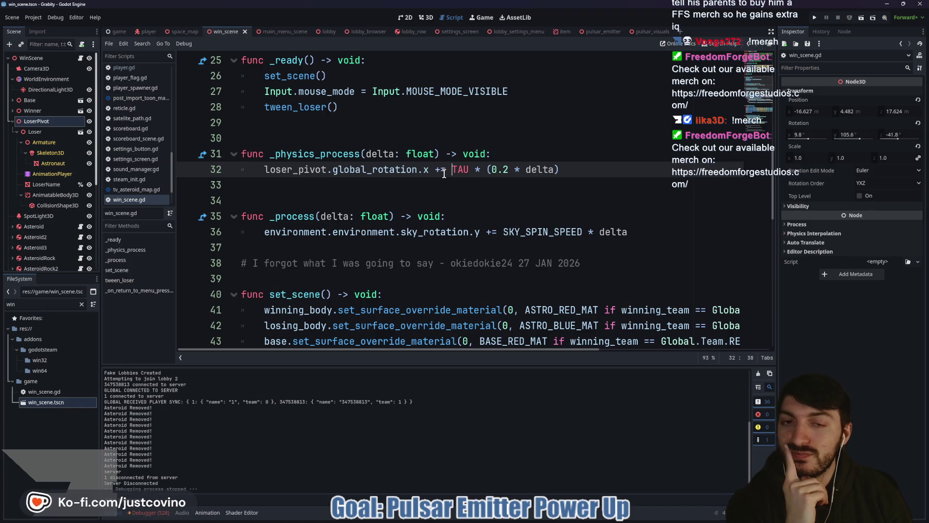
click(469, 169)
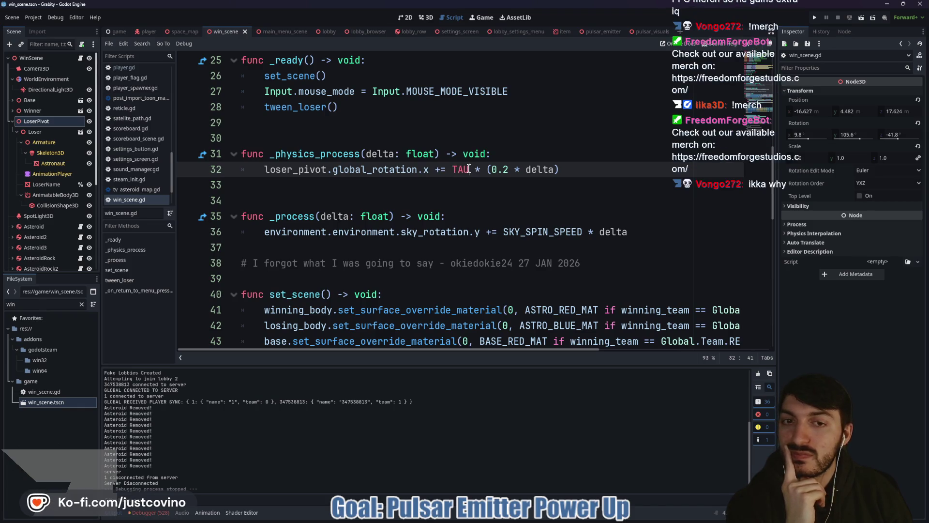
mouse_move(469, 168)
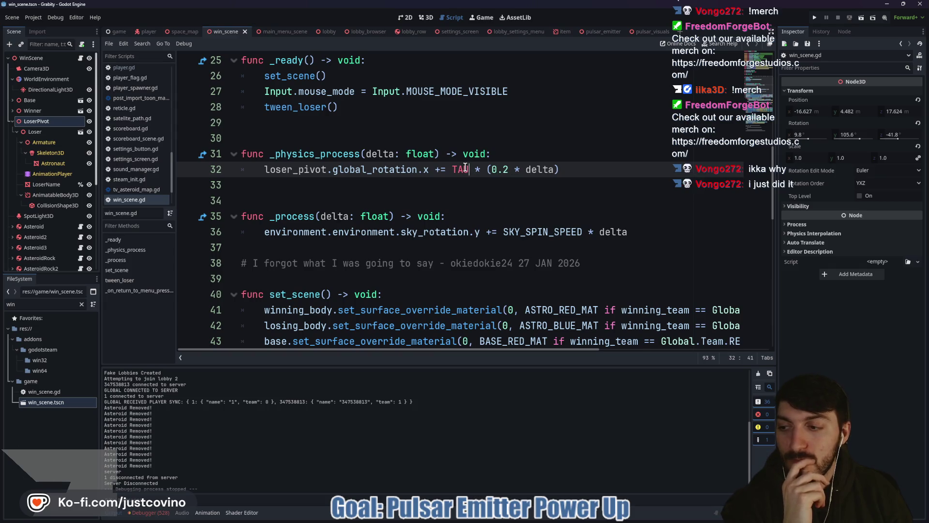
click(584, 165)
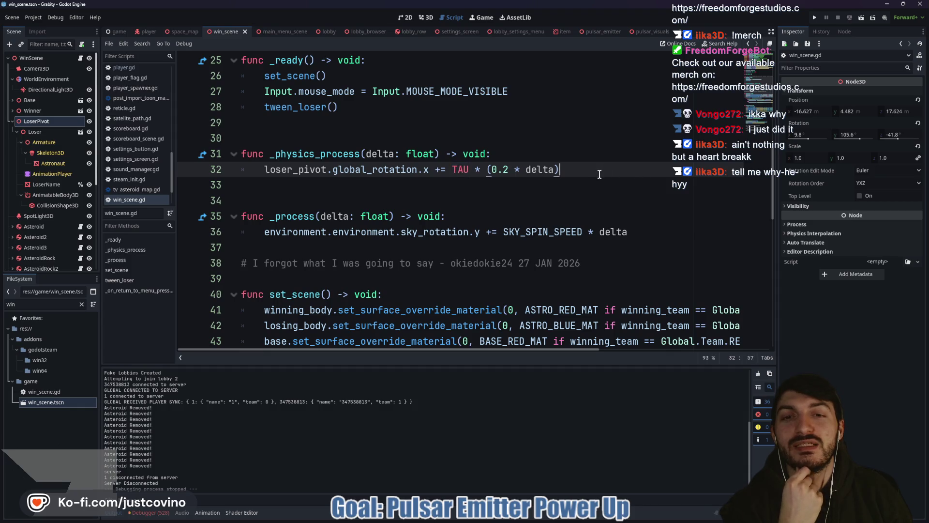
click(465, 170)
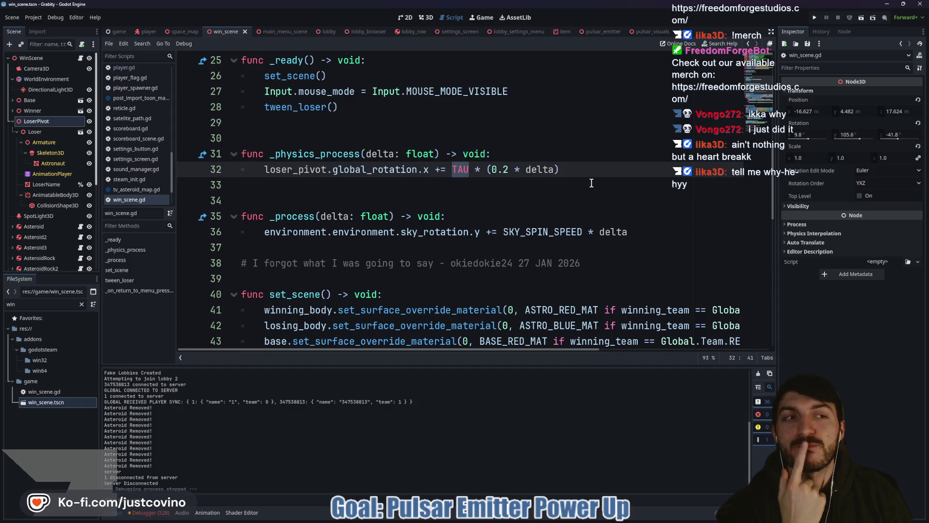
click(453, 171)
text(2 *)
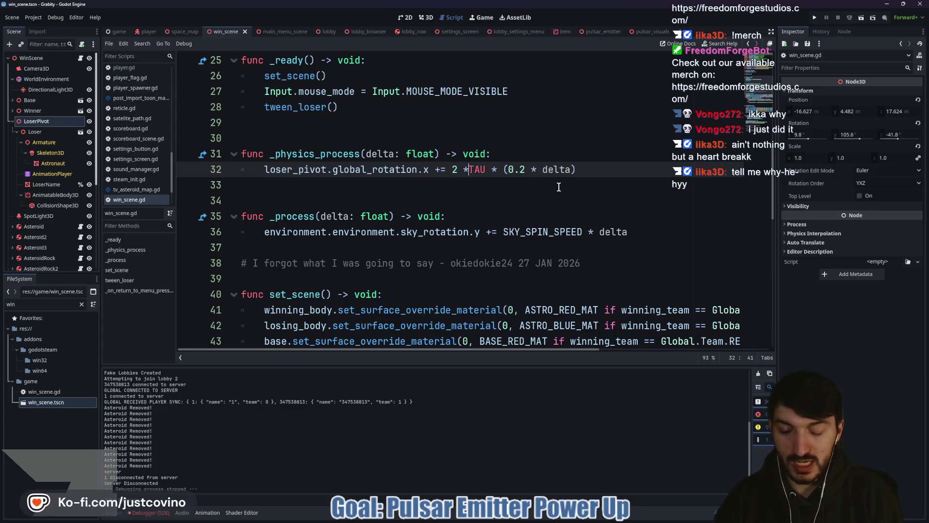
click(815, 18)
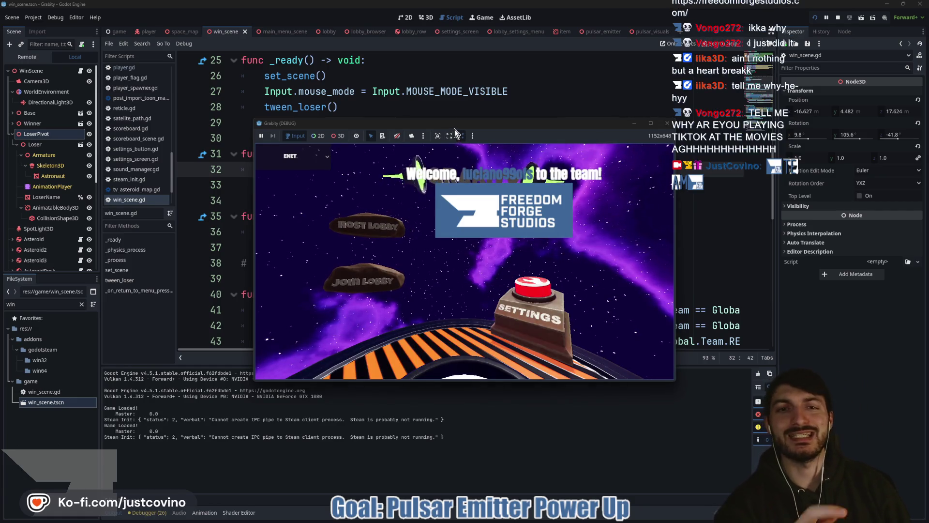
drag(455, 138, 212, 123)
click(128, 213)
click(230, 272)
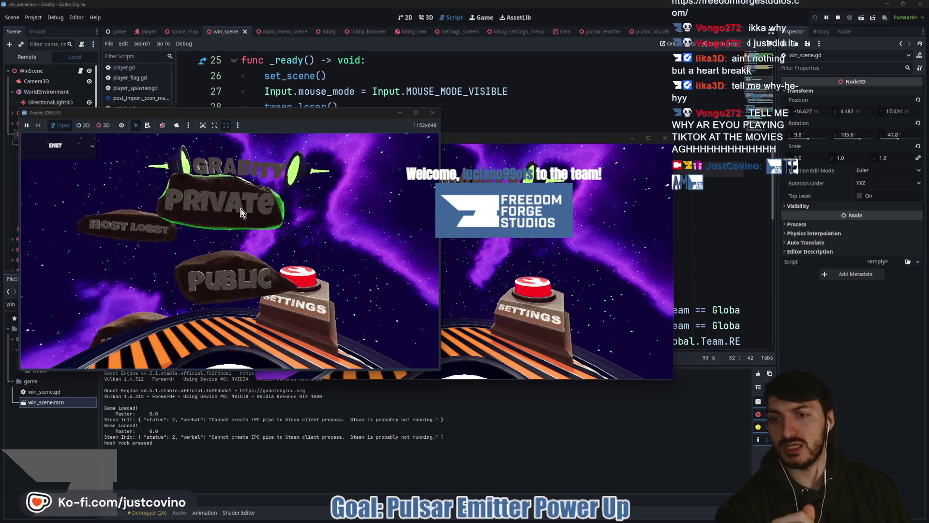
drag(606, 137, 809, 119)
click(576, 264)
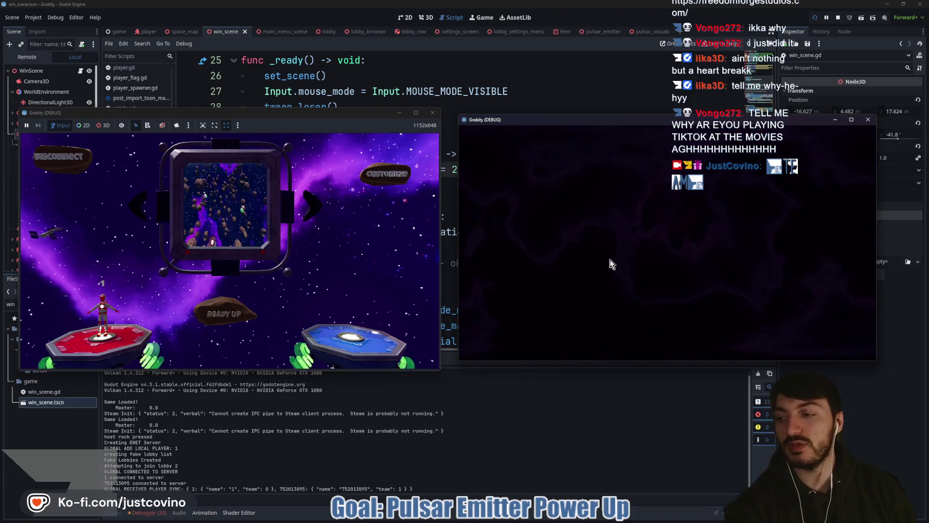
click(231, 304)
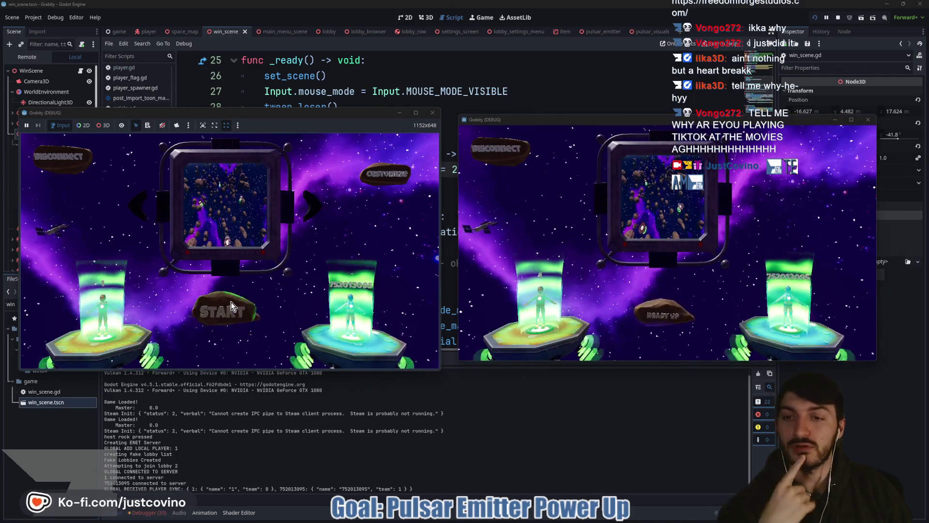
click(204, 313)
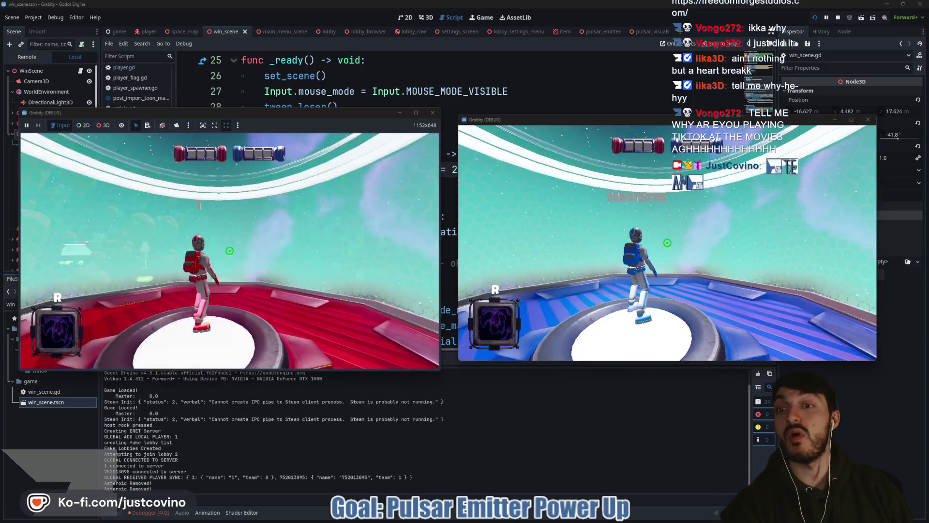
key(quoteleft)
text(score 1)
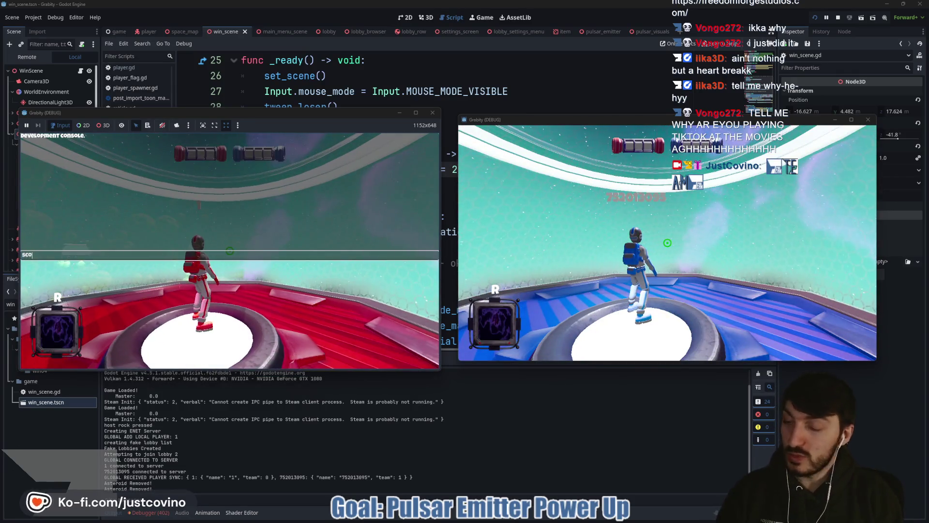
key(Return)
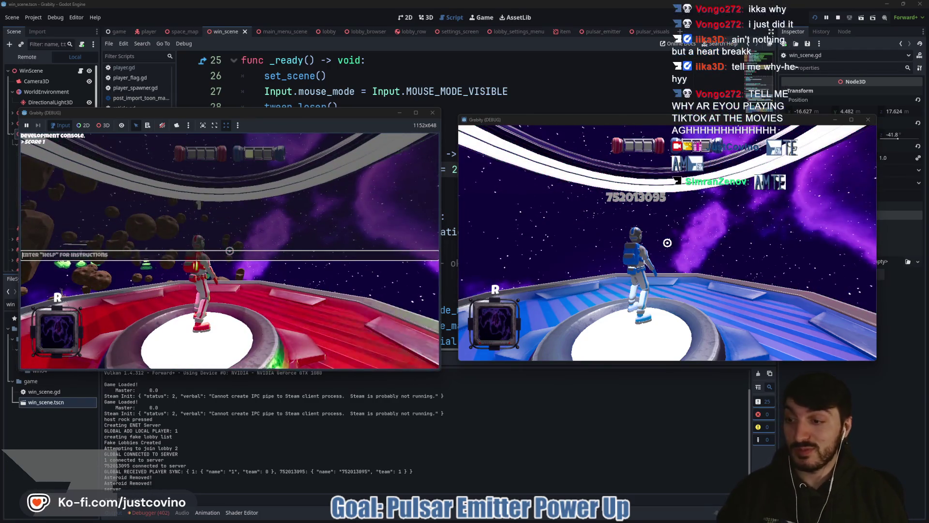
key(Up)
key(Return)
key(Up)
key(Return)
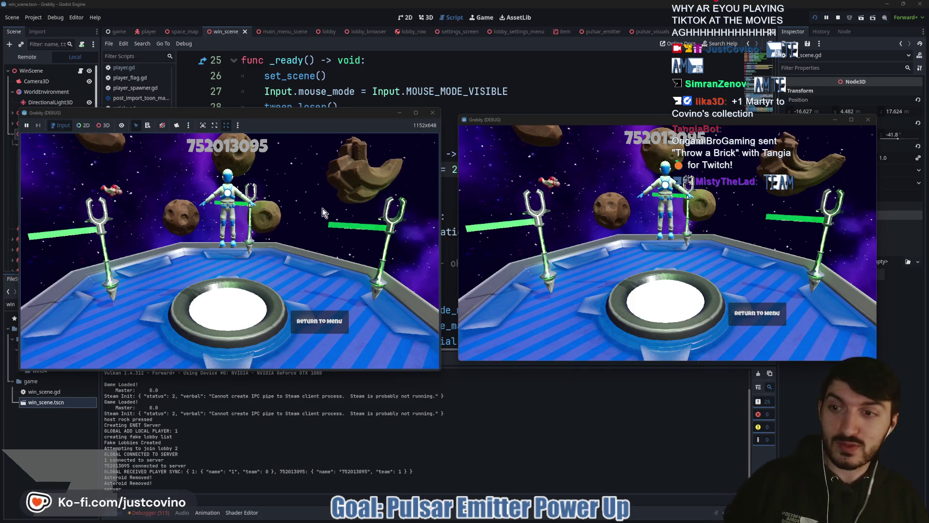
key(F8)
click(344, 202)
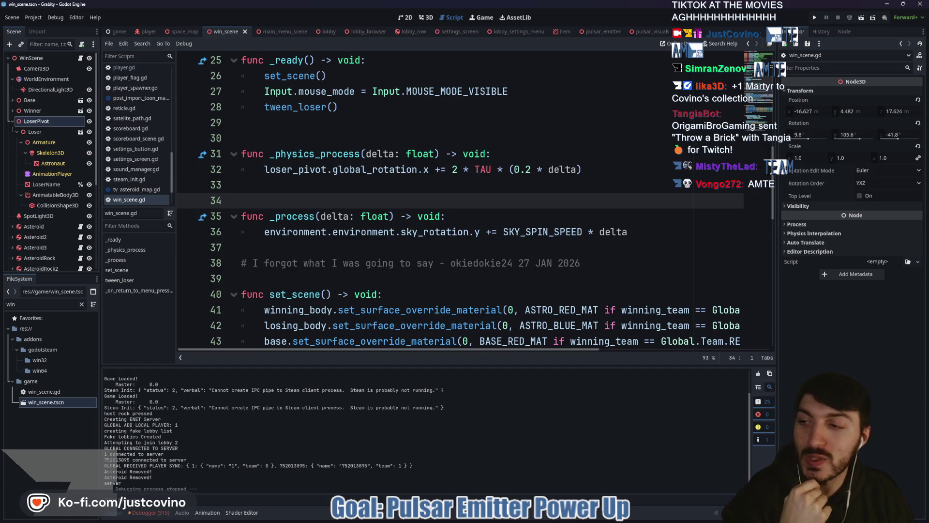
key(alt+Tab)
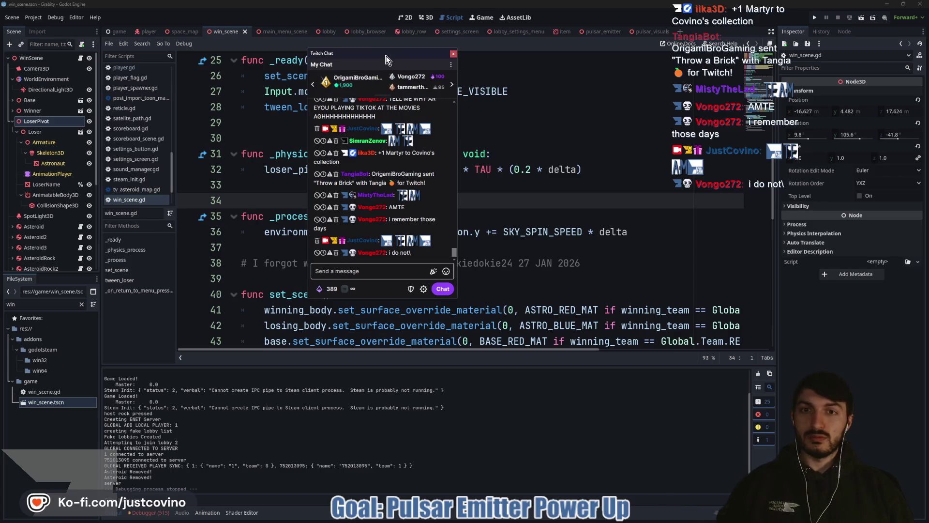
click(453, 53)
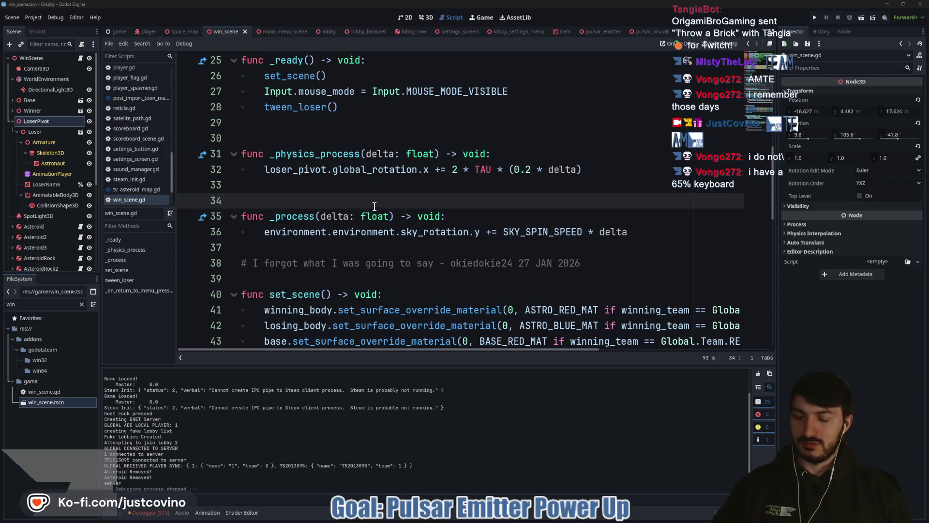
click(346, 186)
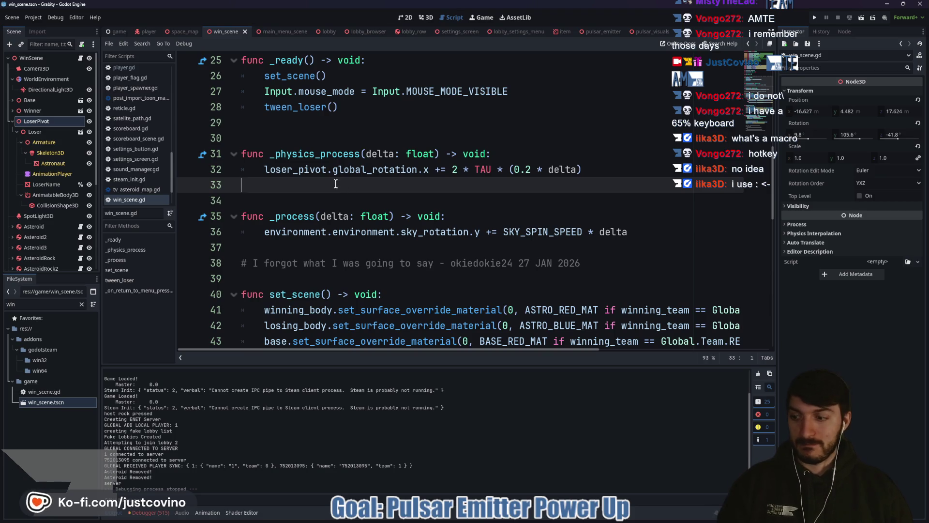
Step: Remove the '2 * ' multiplier before TAU on line 32, keeping the += assignment
double_click(288, 171)
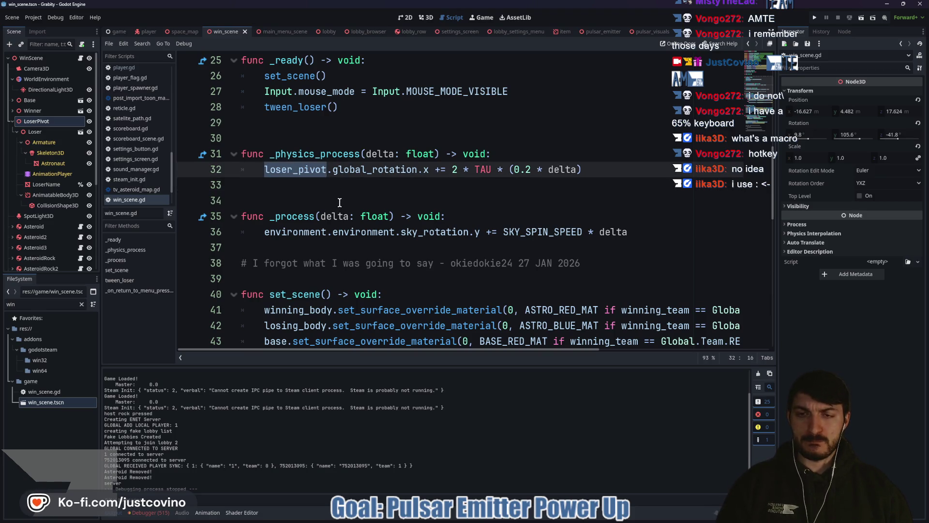
drag(453, 170, 474, 174)
click(441, 169)
key(BackSpace)
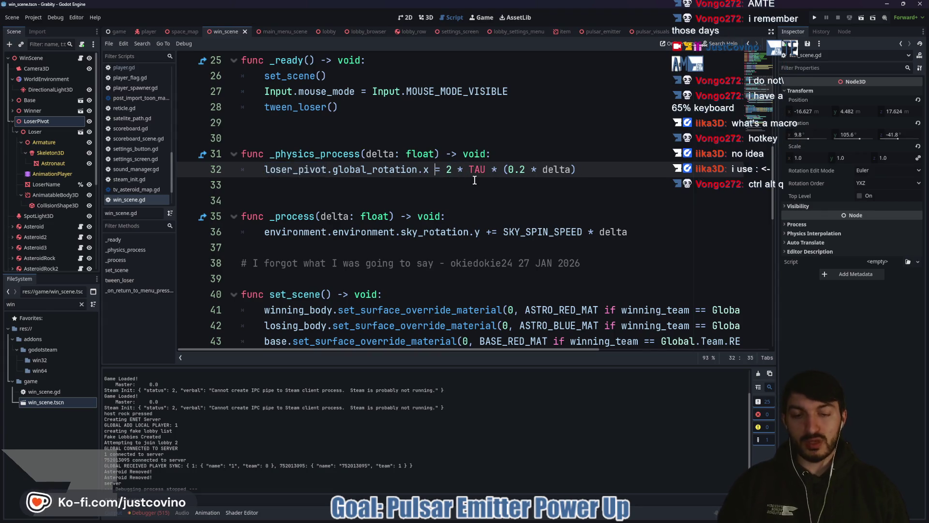
drag(461, 169, 452, 169)
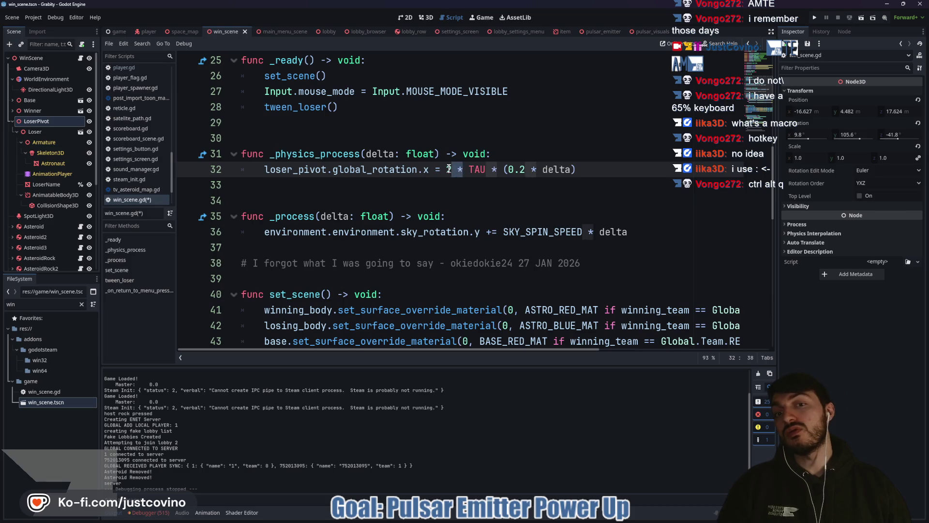
key(BackSpace)
key(BackSpace)
key(Delete)
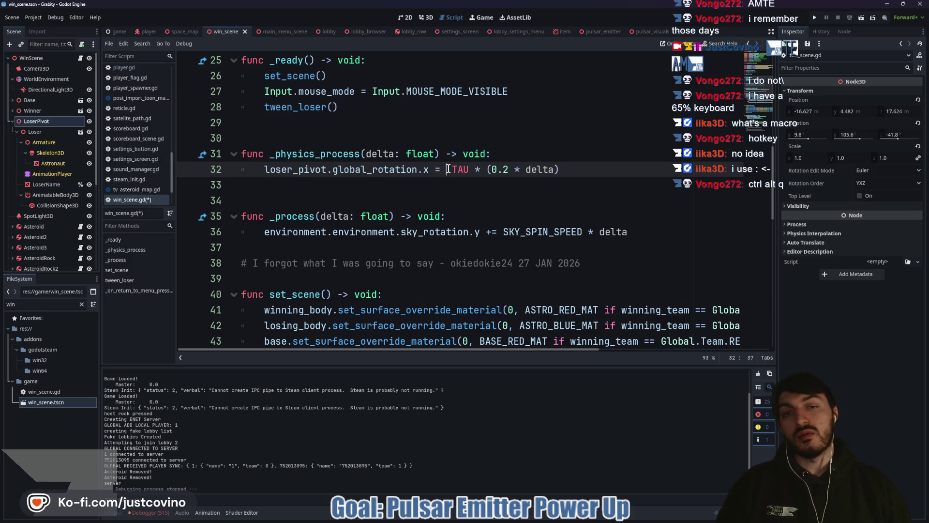
click(434, 169)
text(+)
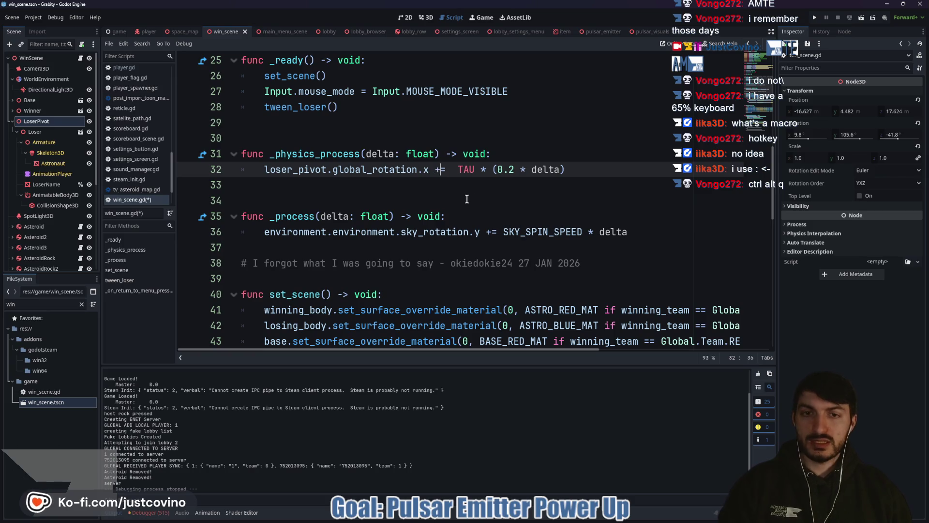
click(369, 192)
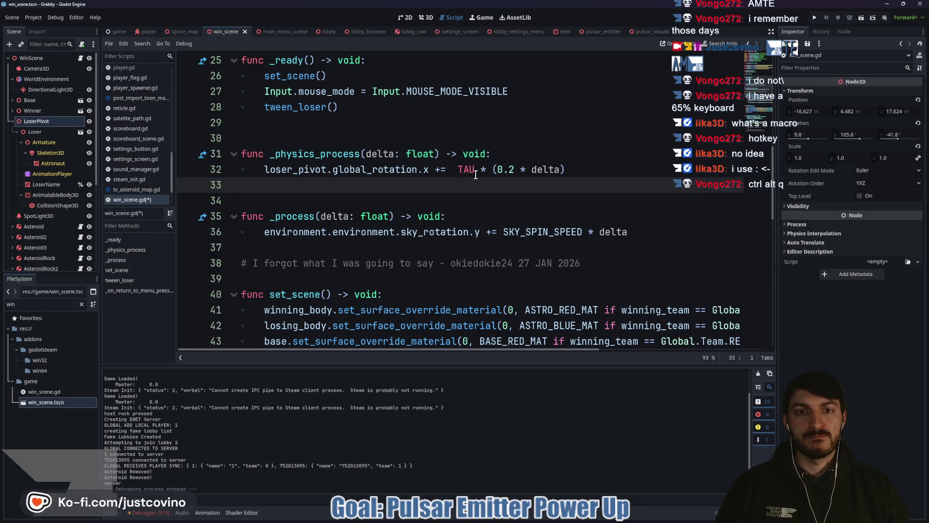
Step: Delete the parenthesis before 0.2 and start a Find in Files search for TAU
mouse_move(468, 170)
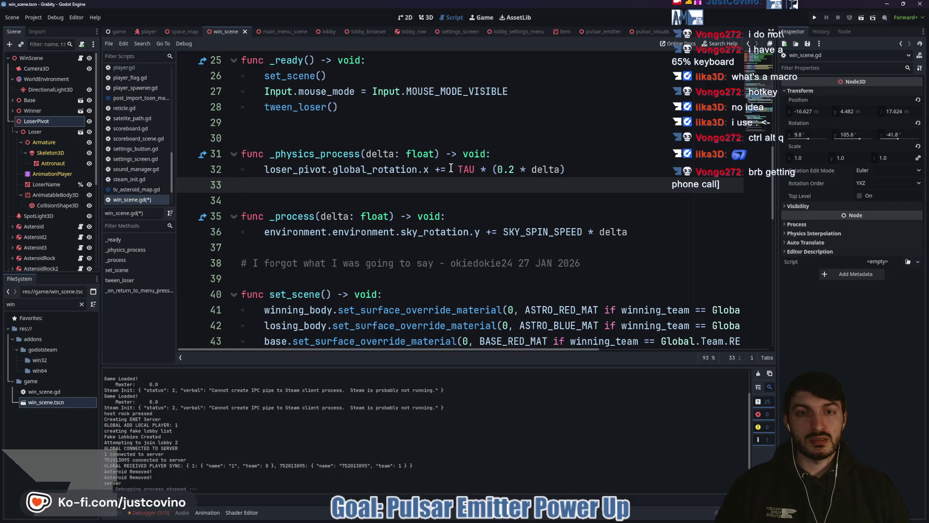
mouse_move(368, 169)
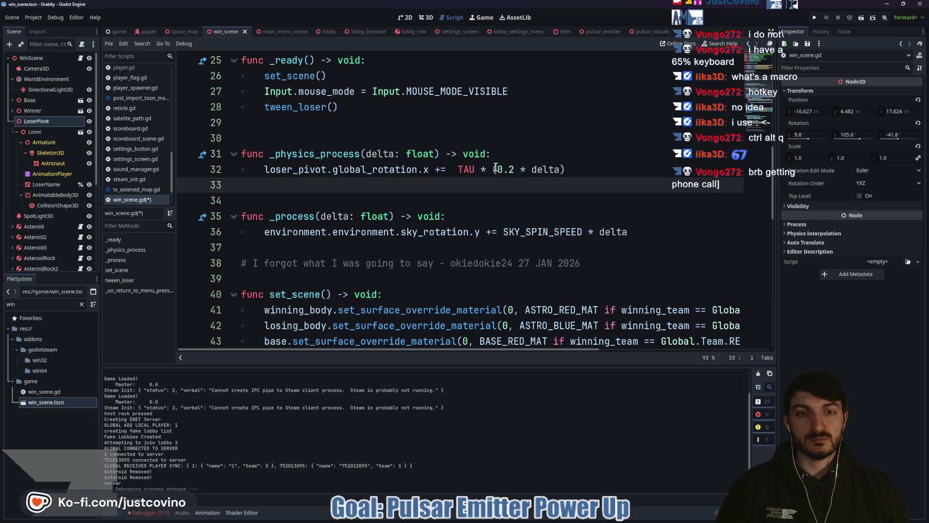
click(498, 169)
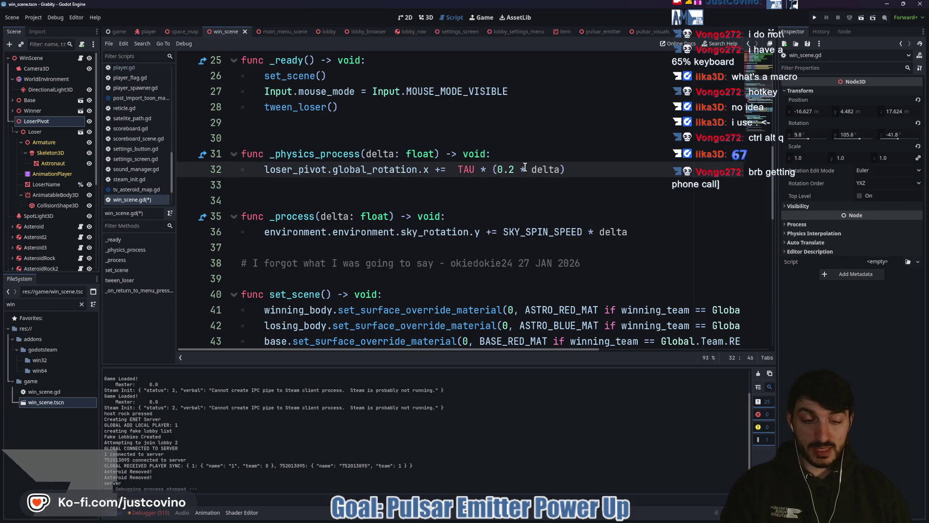
key(BackSpace)
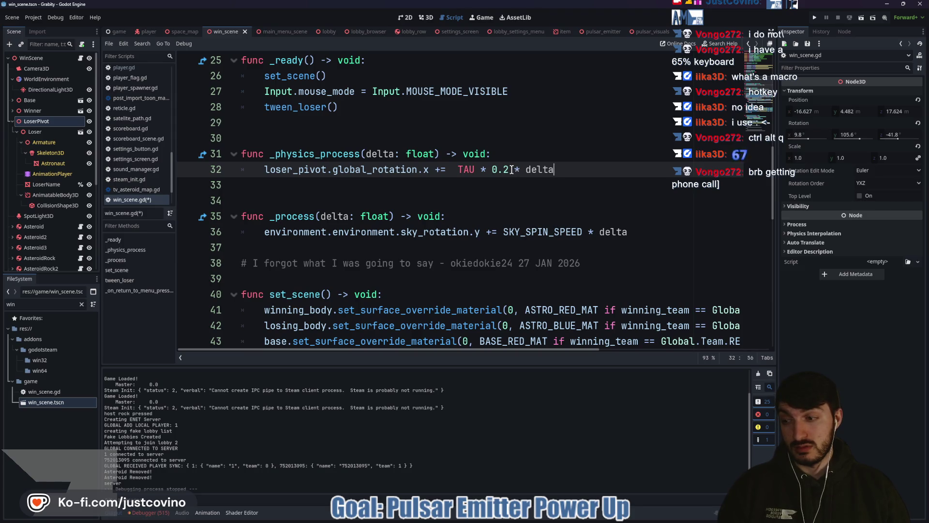
drag(511, 170, 457, 170)
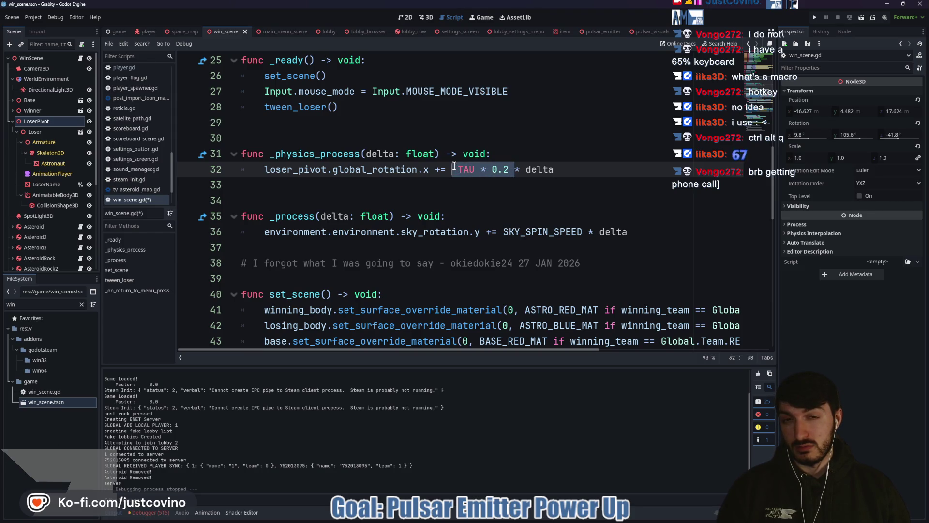
click(468, 172)
key(ctrl+shift+f)
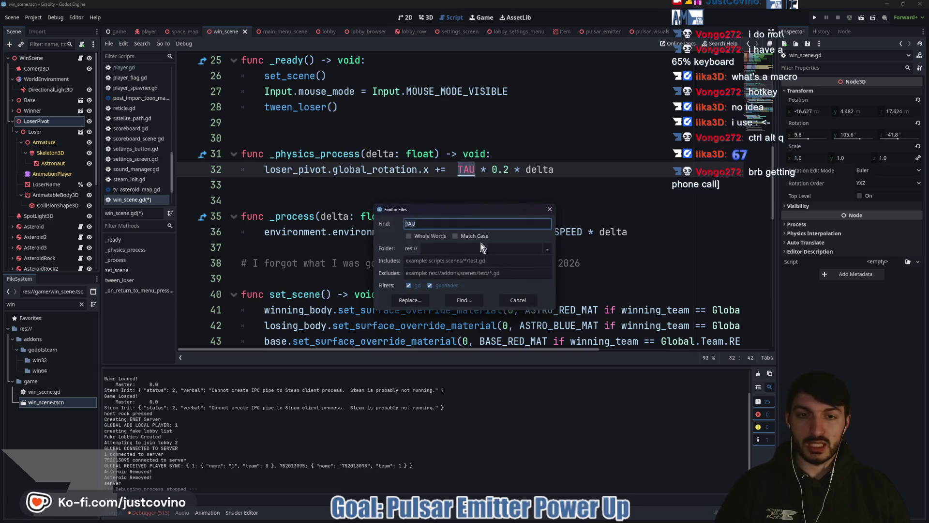
Step: Find TAU's two matches, inspect flag_spawns.gd line 12, then return to win_scene.gd line 32
click(455, 300)
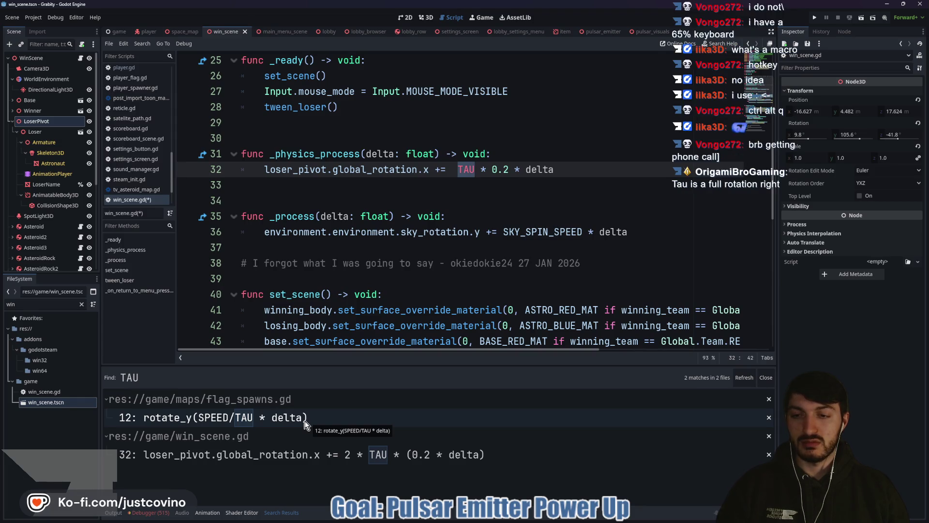
click(304, 422)
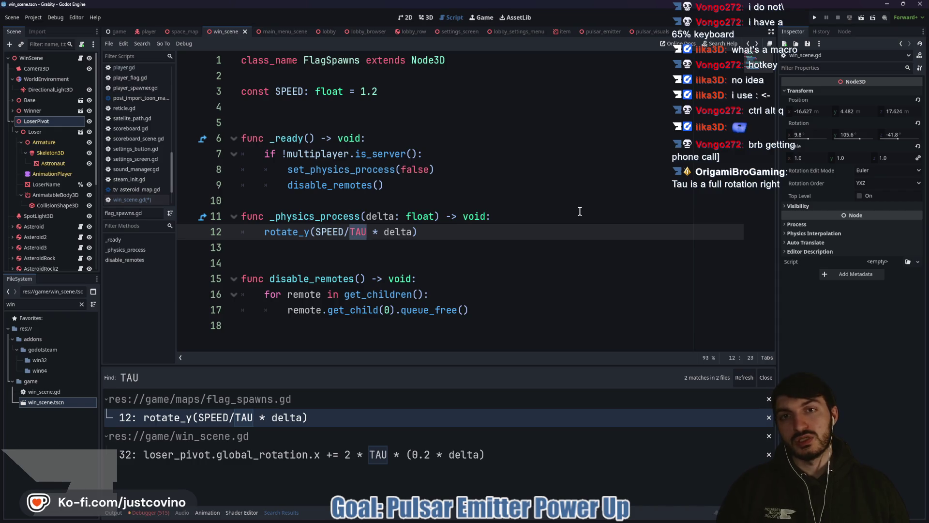
click(339, 454)
click(600, 180)
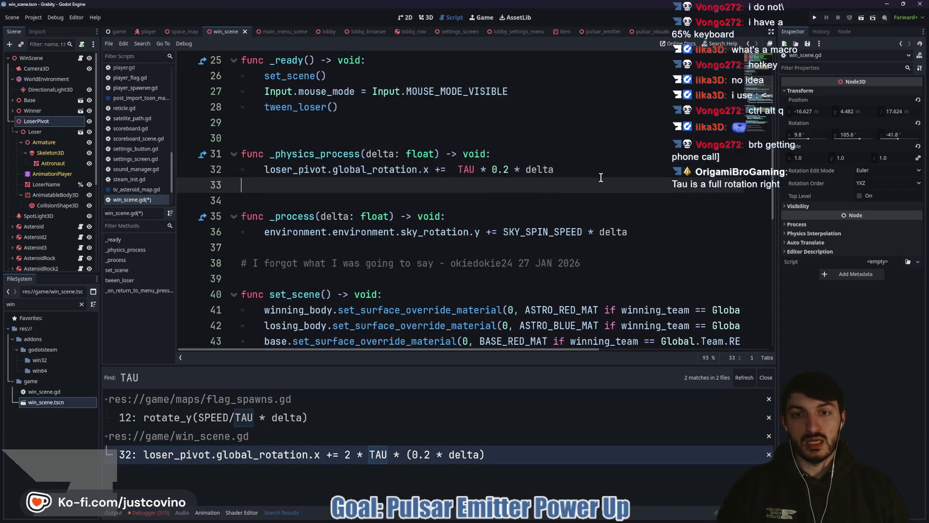
Step: Replace line 32's expression with loser_pivot.rotate_x(0.2/TAU * delta) and save
drag(562, 170, 332, 169)
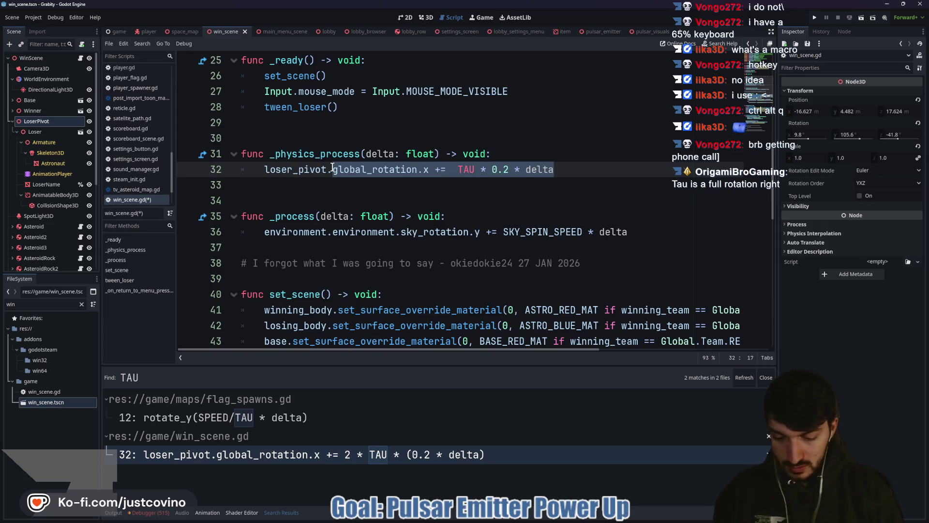
text(ro)
key(Down)
key(Down)
key(Return)
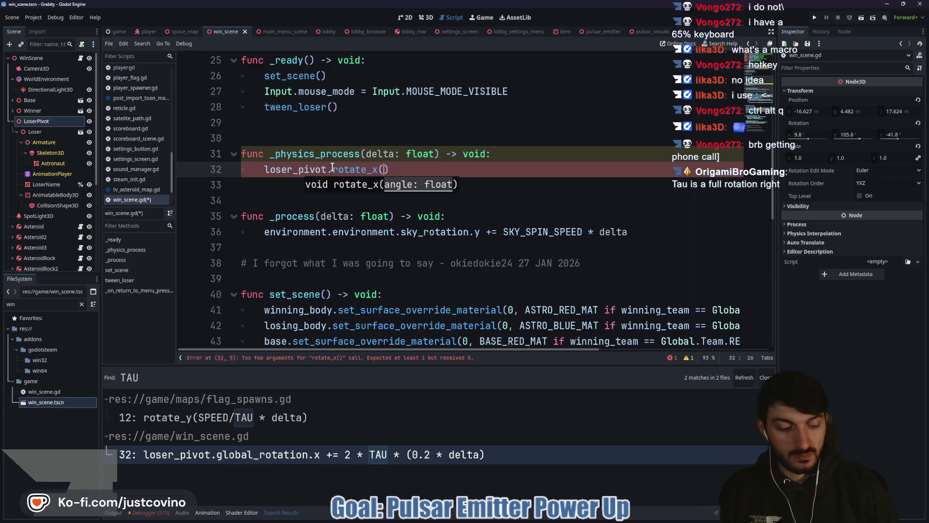
text(2/TAU * )
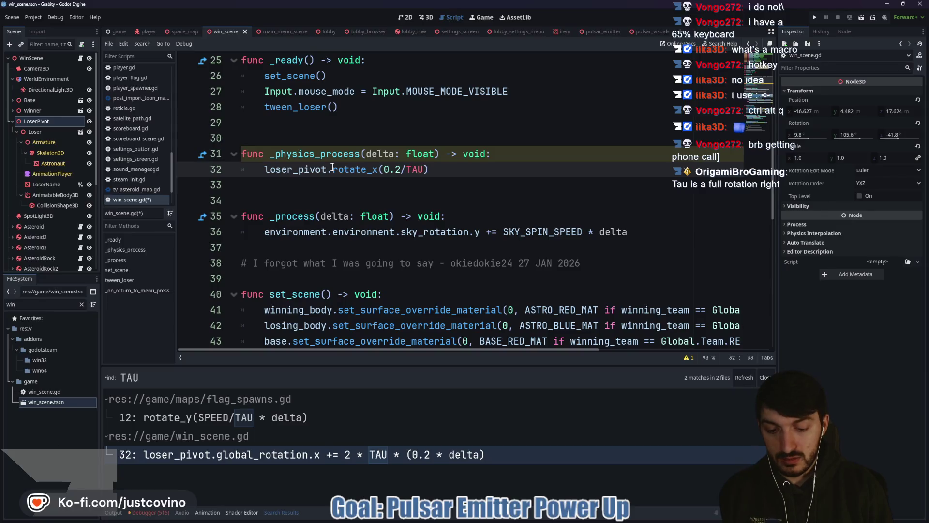
text(delta)
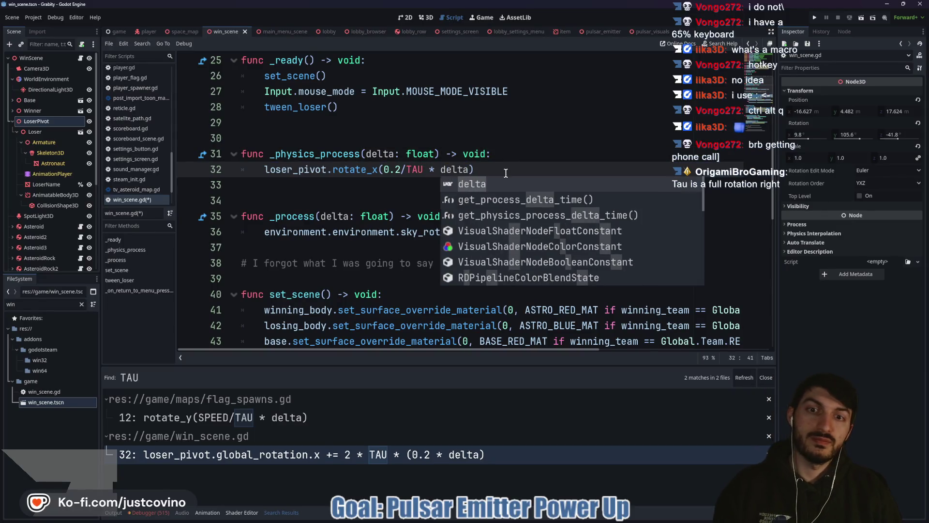
key(End)
key(ctrl+s)
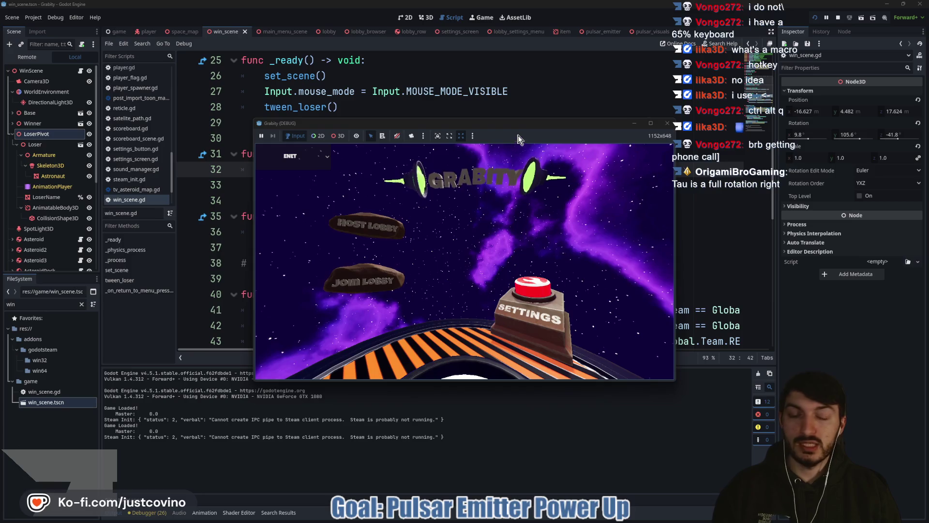
Step: Place the two clients side by side, host and join a lobby, and start the match
drag(502, 124, 289, 116)
drag(479, 142, 685, 121)
click(218, 208)
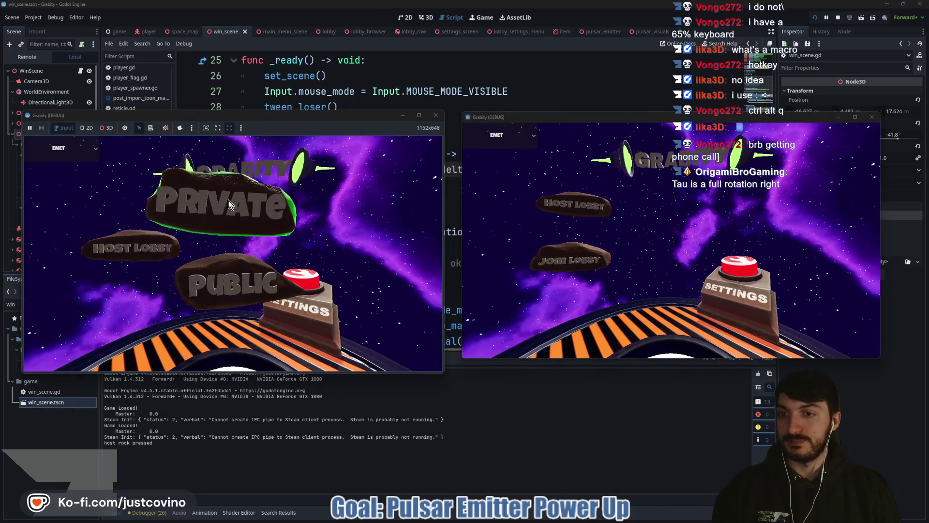
click(559, 258)
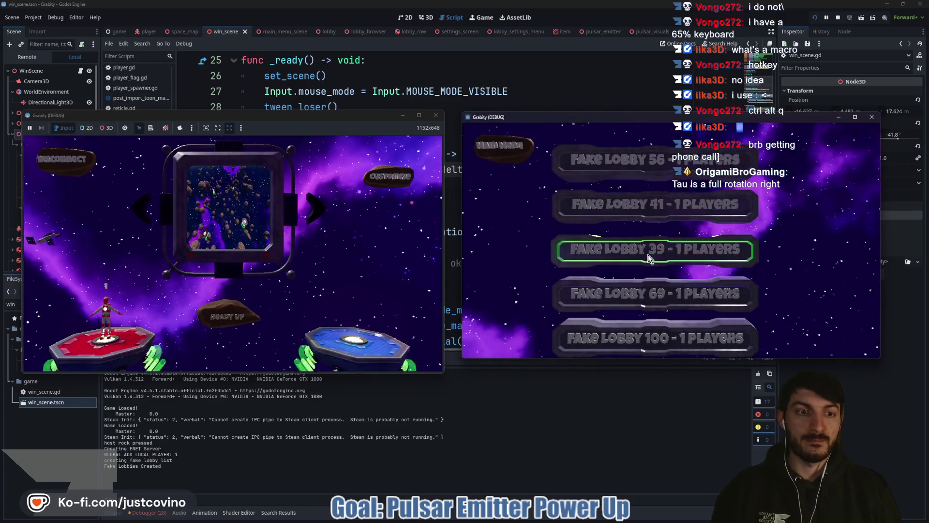
click(635, 247)
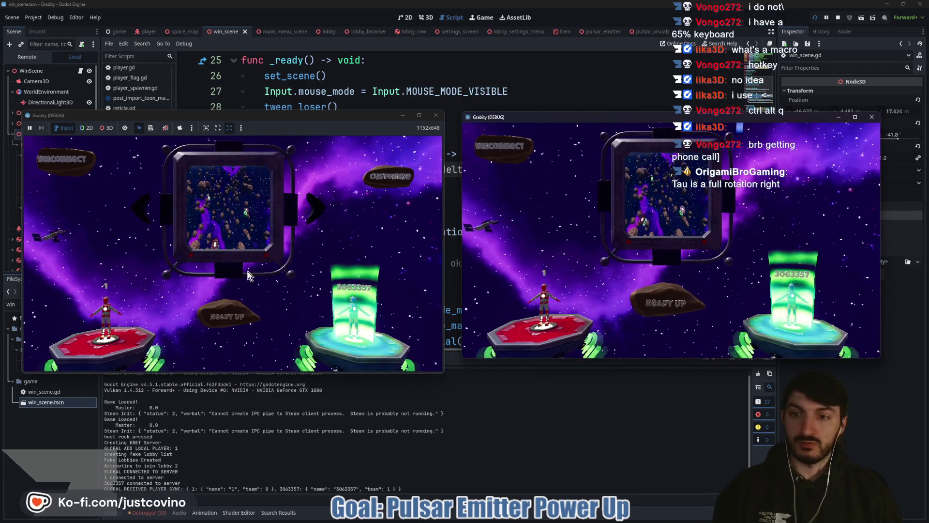
click(239, 309)
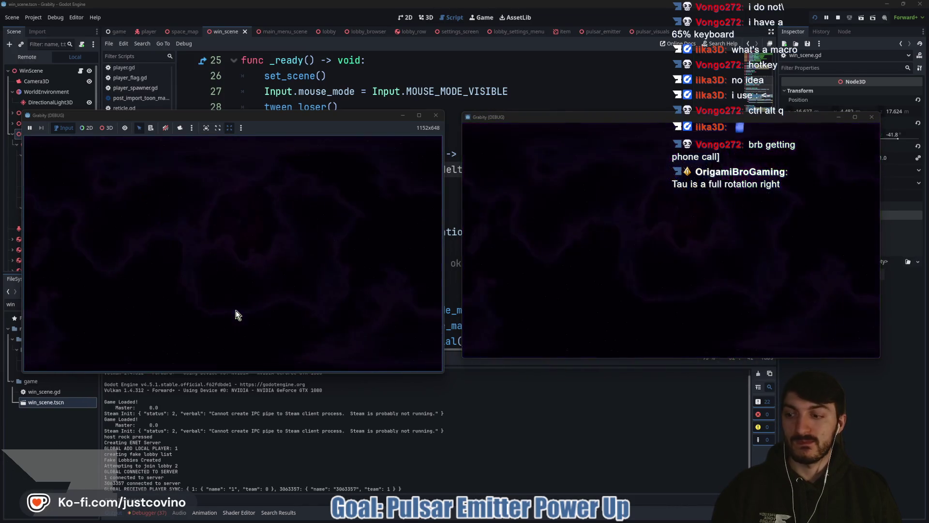
Step: End the match with the 'score 1' console command, then stop the game
key(quoteleft)
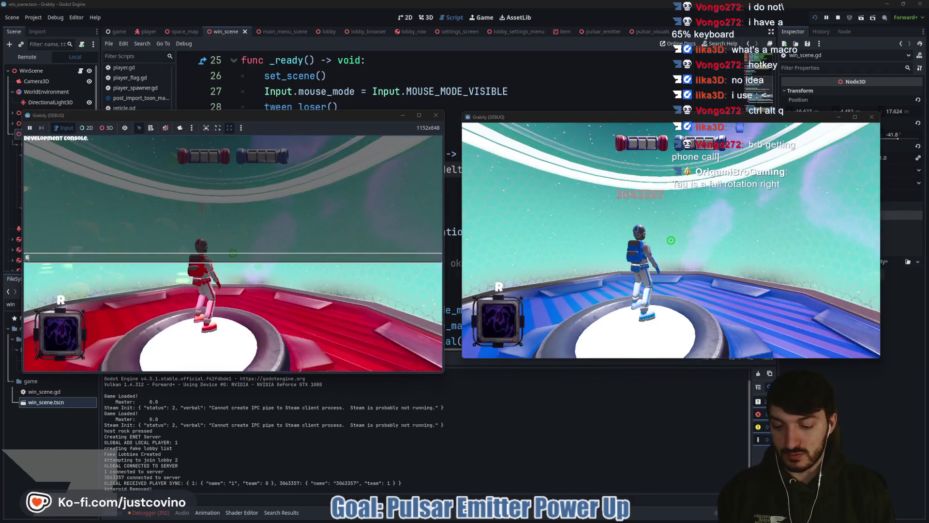
text(score 1)
key(Return)
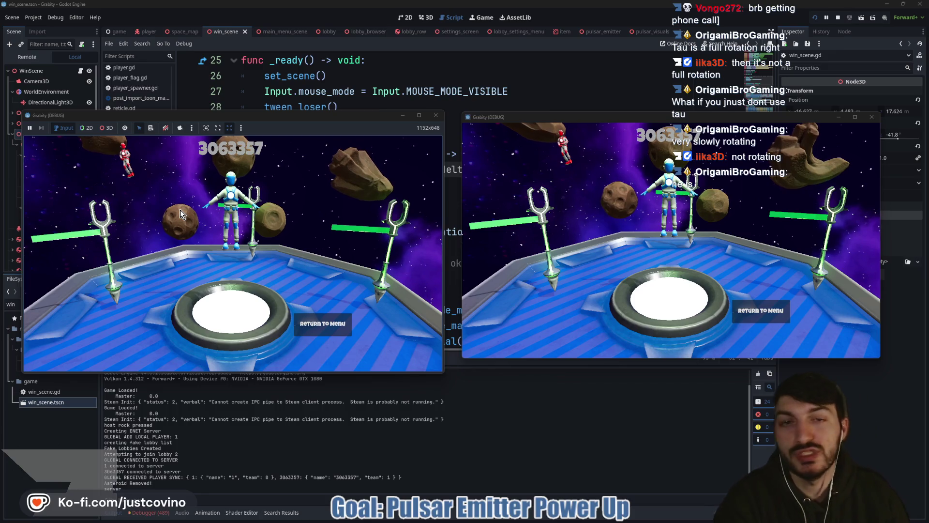
click(838, 18)
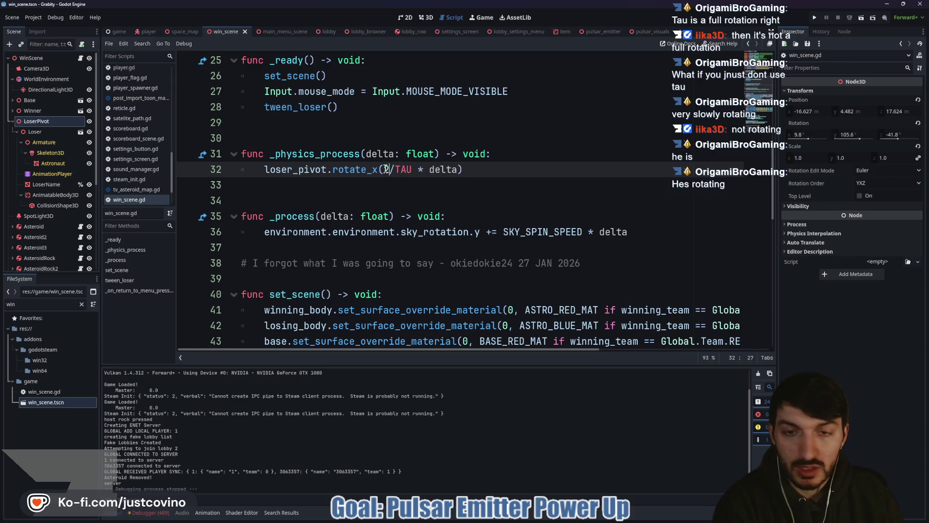
Step: Relaunch with two clients, host and join a lobby, ready up, and start the match
click(814, 17)
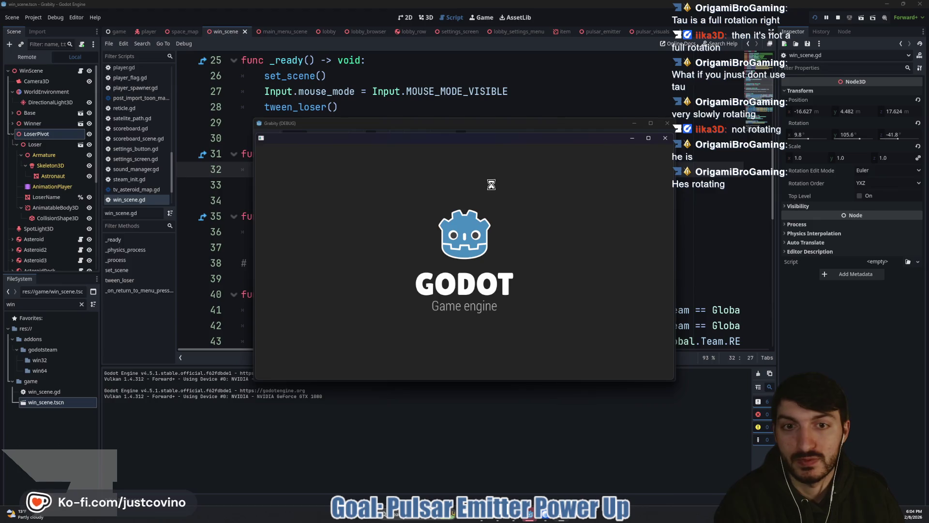
drag(498, 125, 250, 117)
click(115, 216)
drag(504, 138, 684, 112)
click(566, 247)
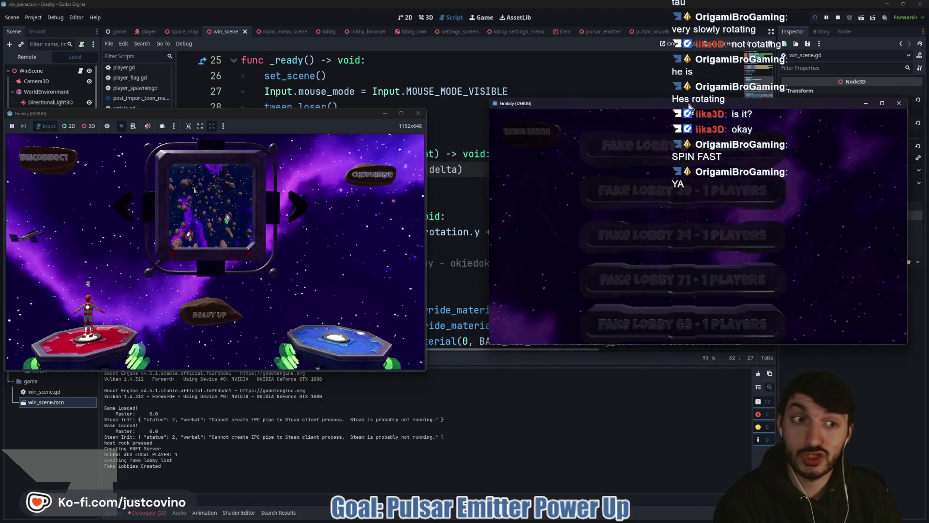
click(651, 174)
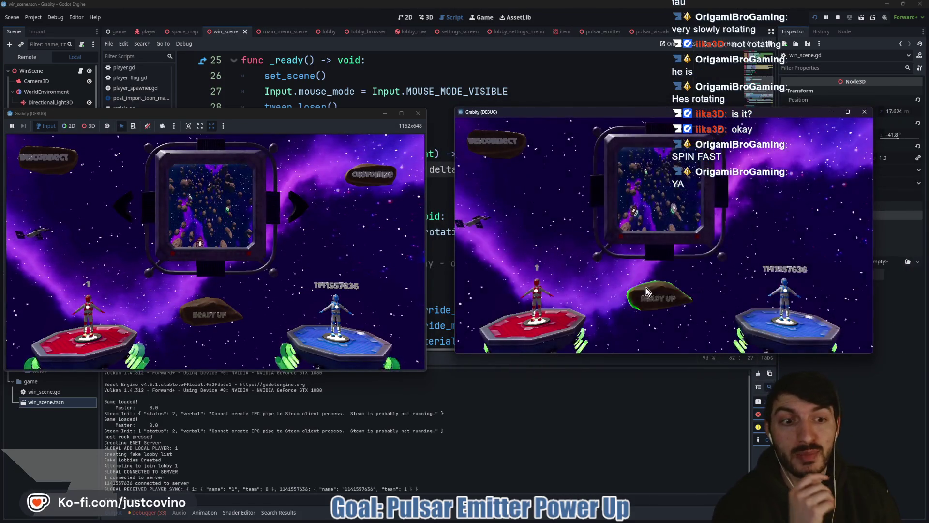
click(227, 302)
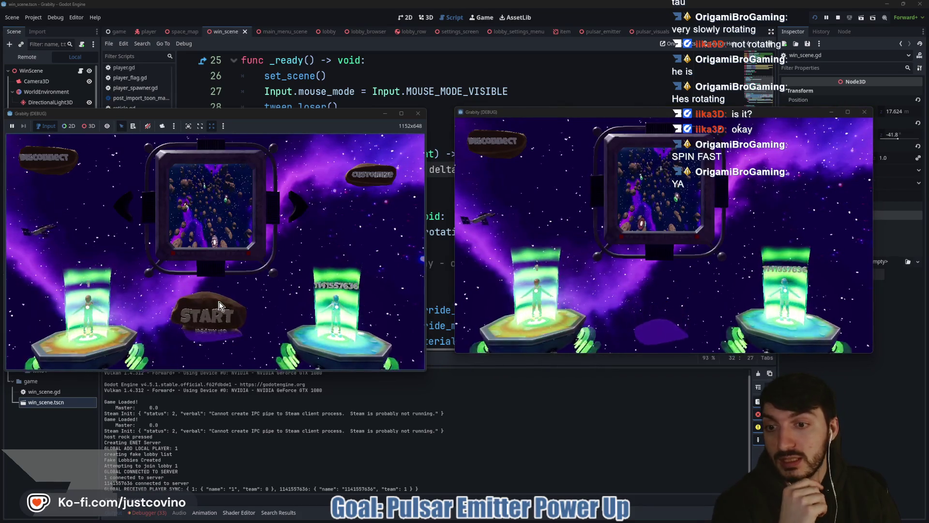
click(220, 305)
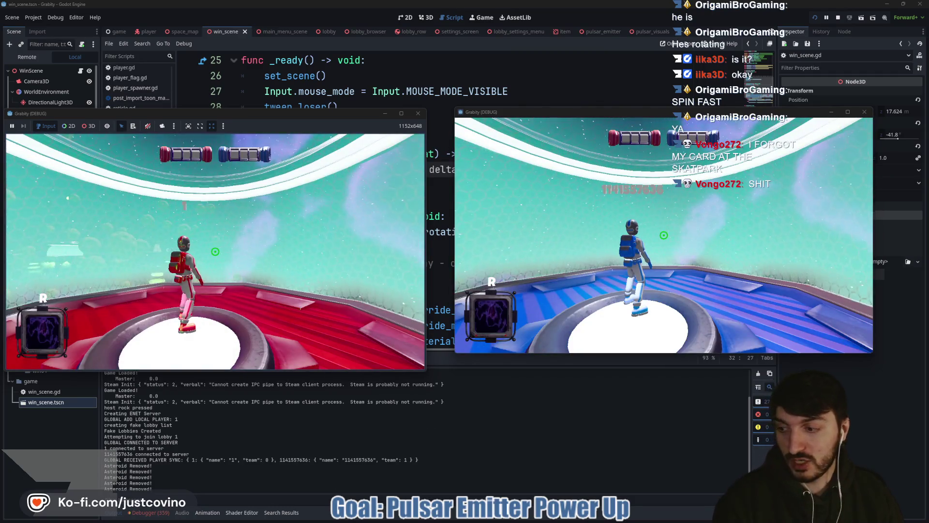
Step: Win via the 'score' console command, then stop the game with F8
key(grave)
text(score)
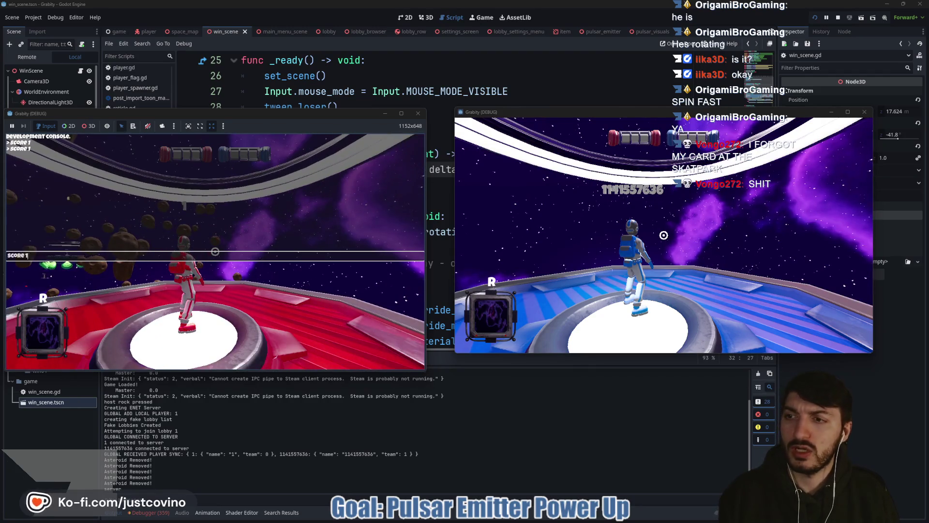
key(Return)
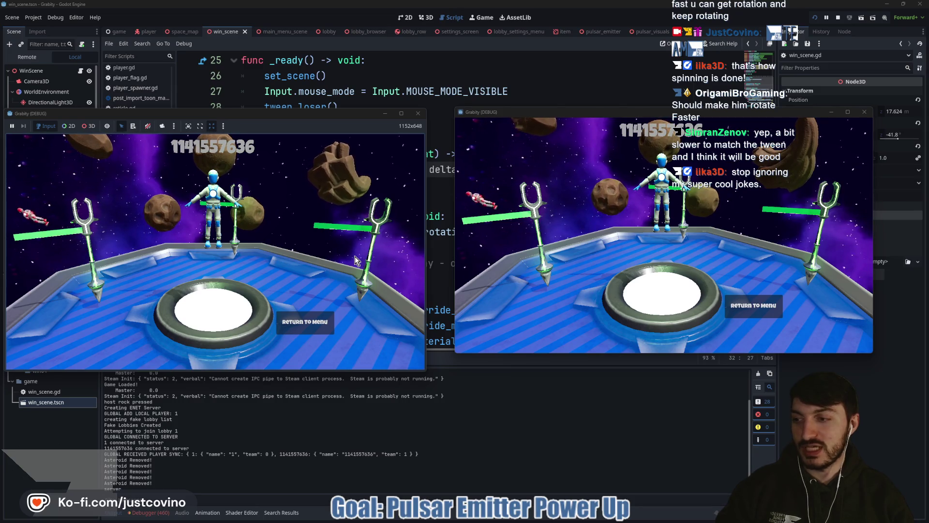
key(F8)
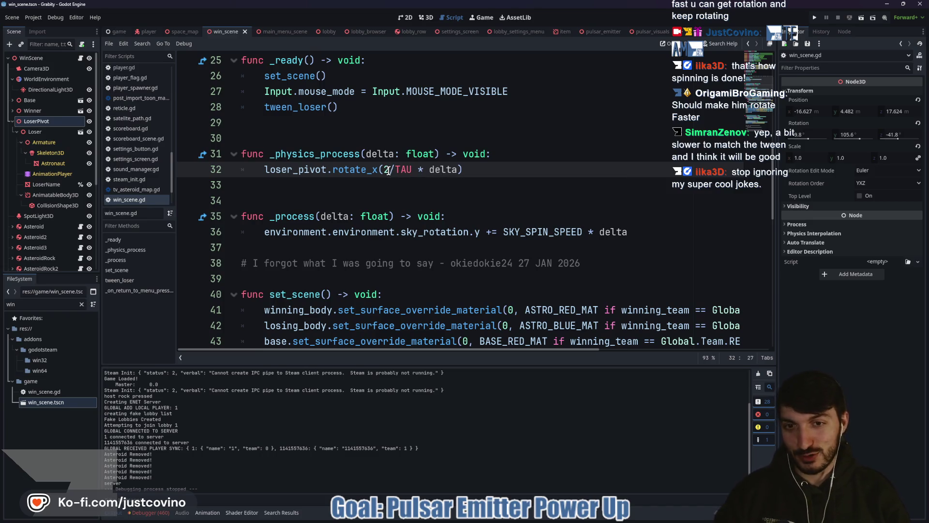
Step: Change the spin speed on line 32 to 0.5/TAU and save
key(BackSpace)
text(0.5)
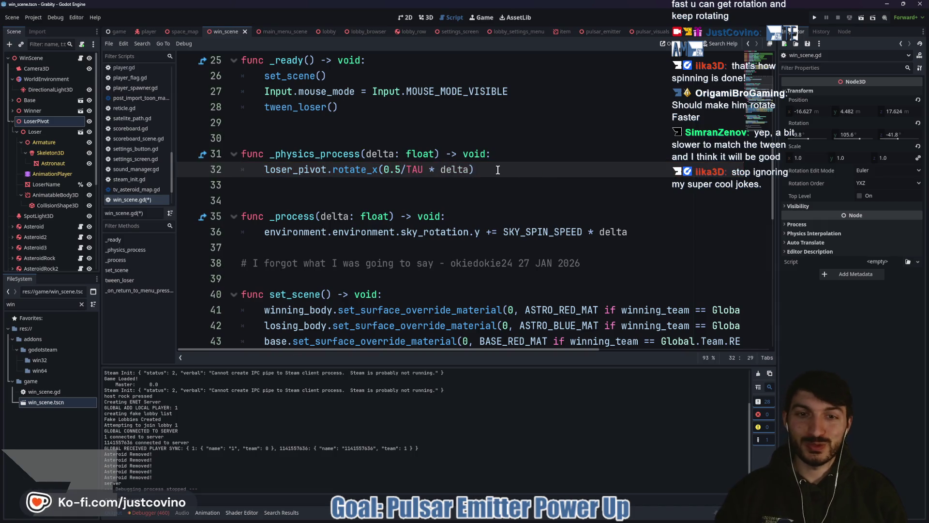
click(349, 199)
key(ctrl+s)
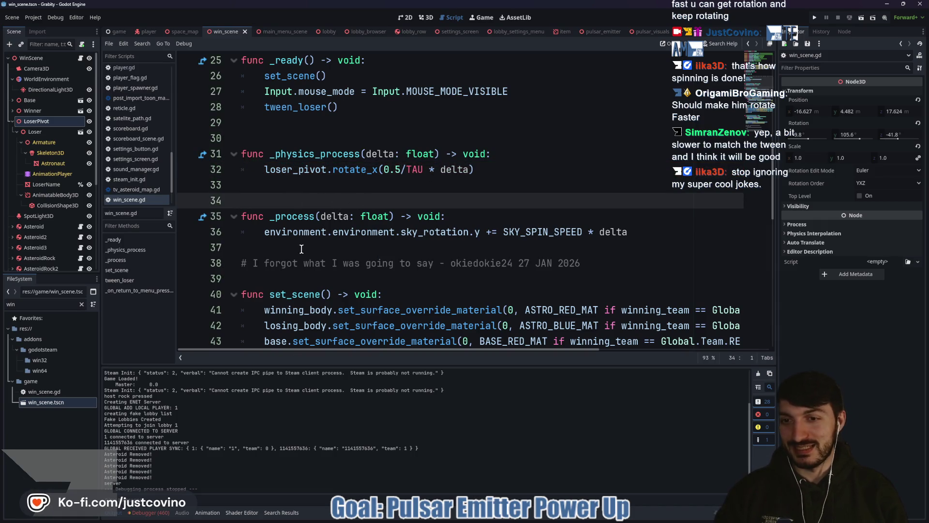
scroll(286, 242, down, 2)
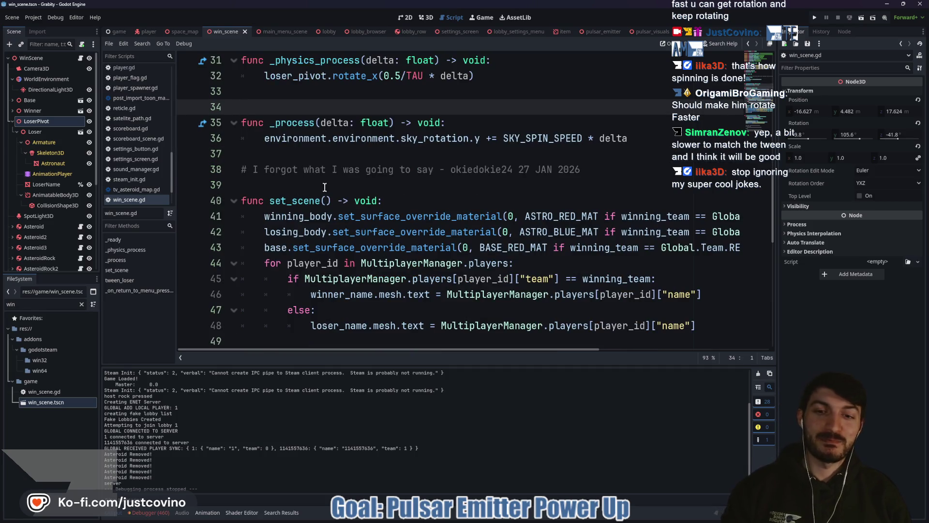
scroll(321, 188, down, 3)
click(292, 207)
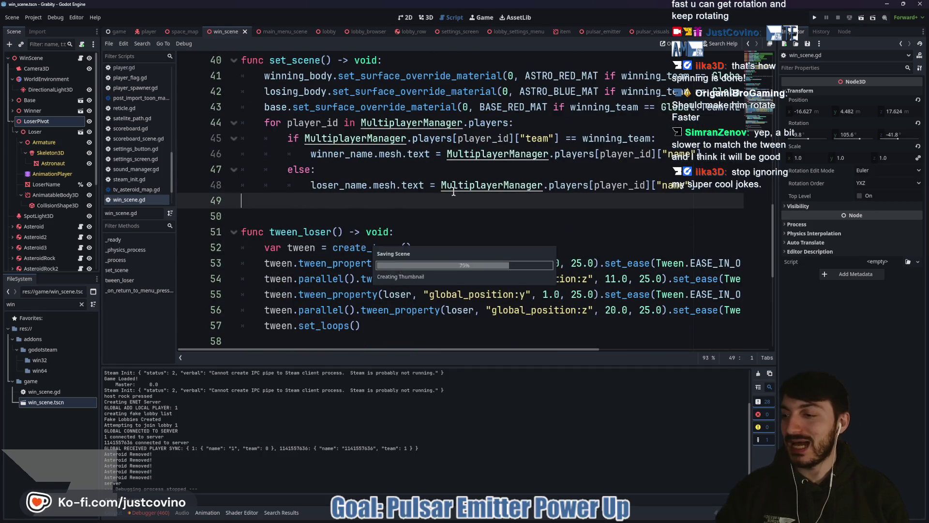
scroll(455, 188, up, 5)
scroll(449, 190, up, 2)
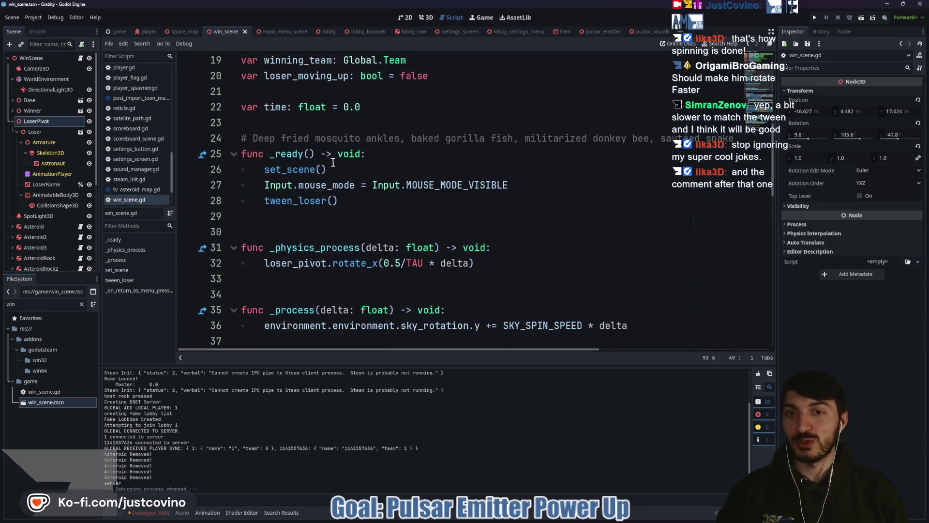
Step: Switch rotate_x to rotate_y on line 32, save, and run the project with F5
click(312, 125)
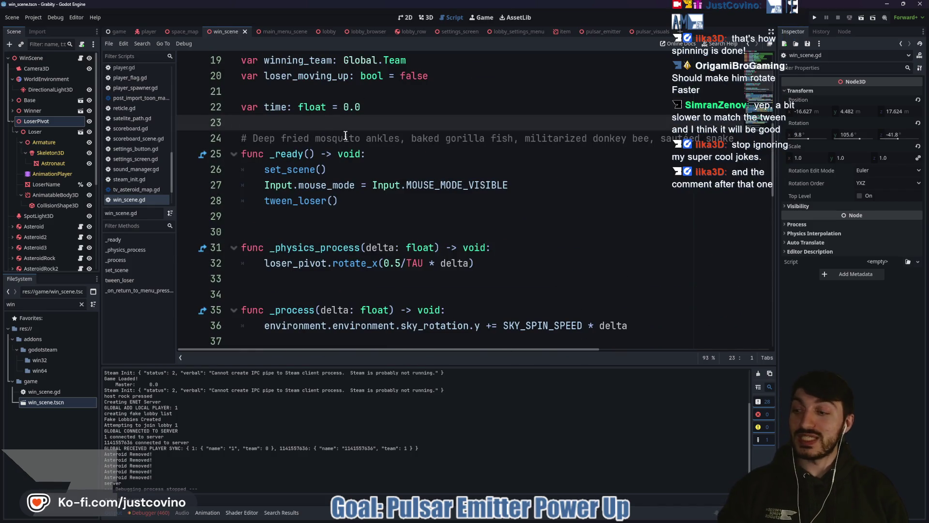
scroll(394, 118, up, 2)
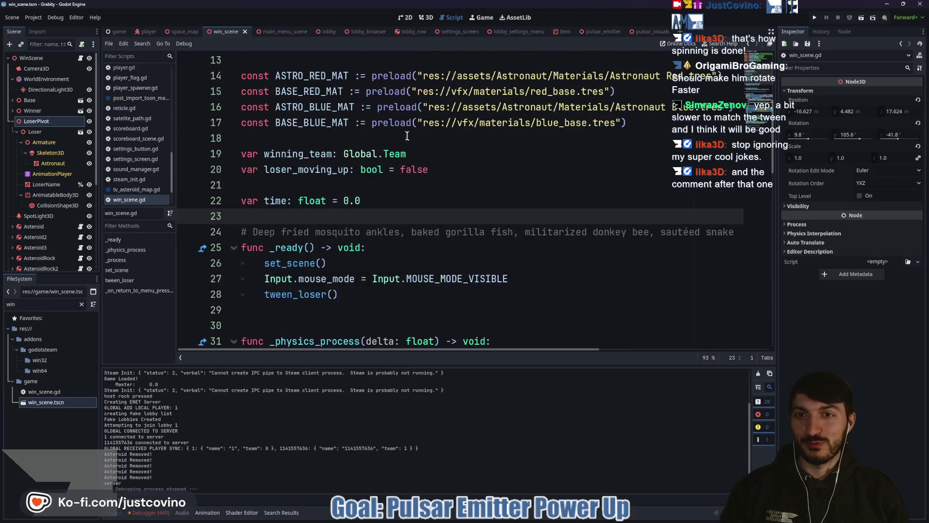
click(339, 185)
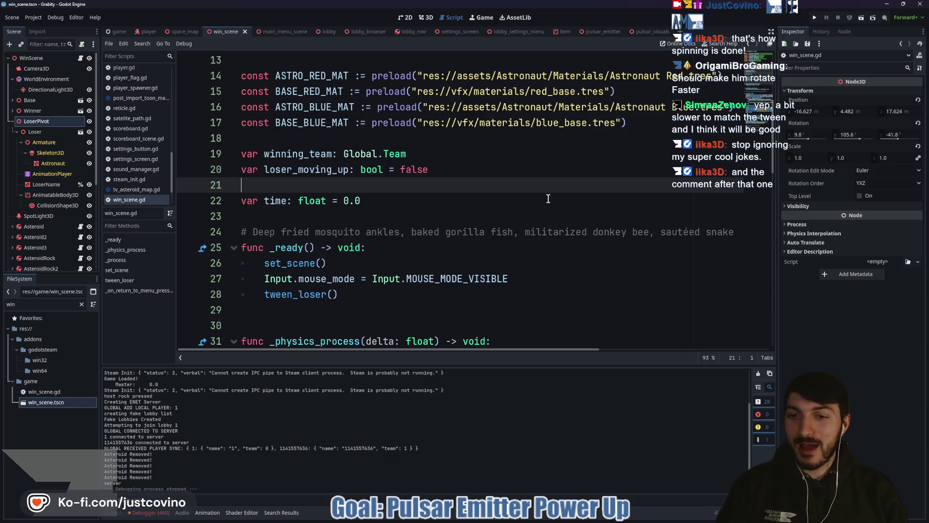
scroll(537, 199, down, 3)
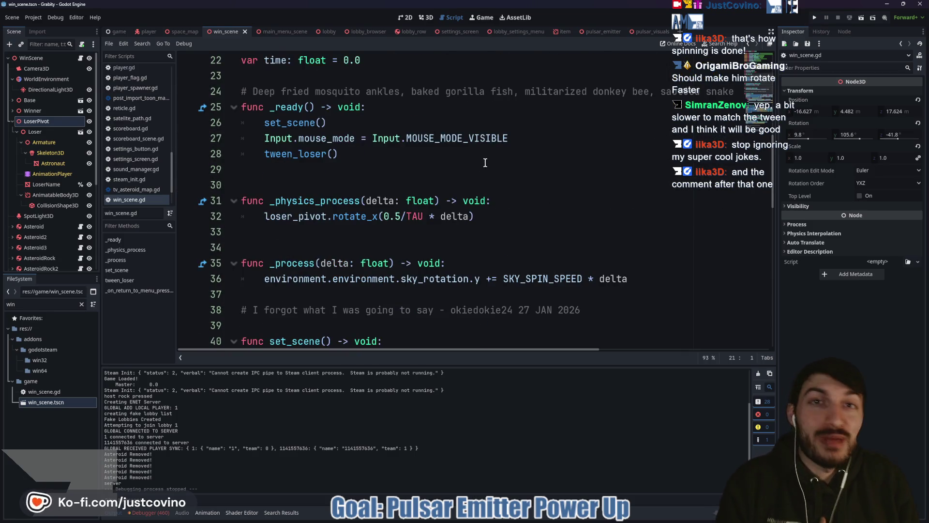
click(379, 216)
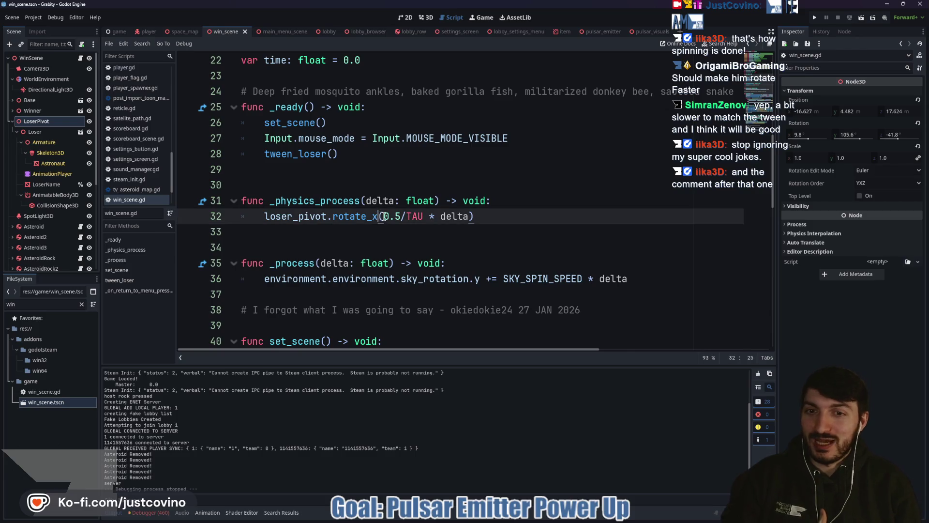
key(BackSpace)
text(y)
click(485, 213)
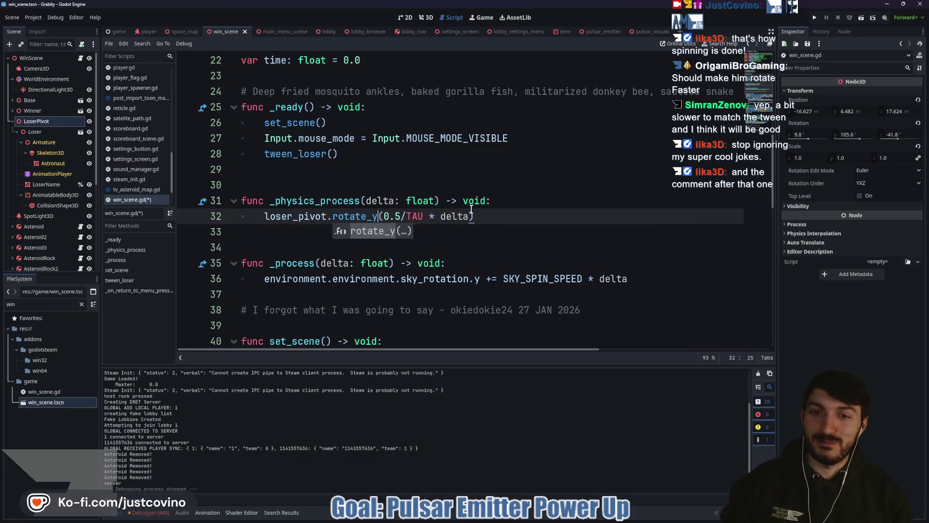
key(ctrl+s)
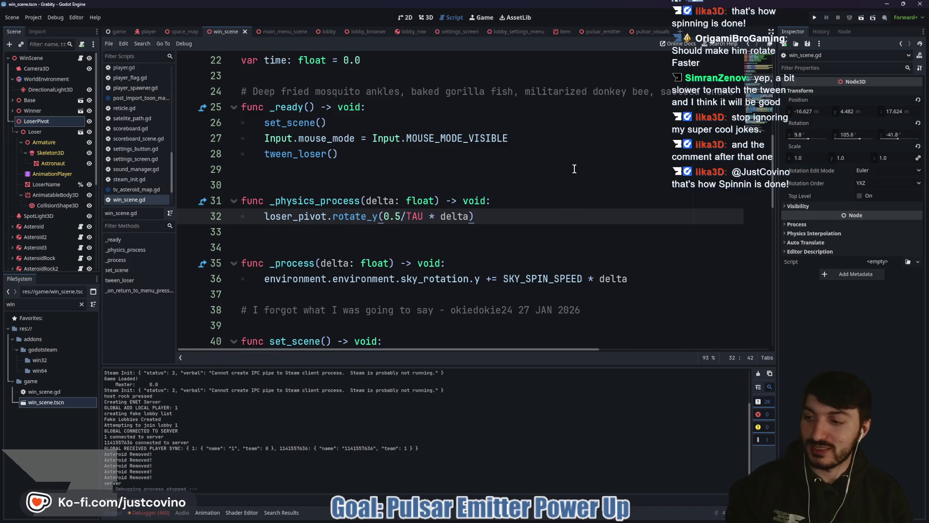
key(F5)
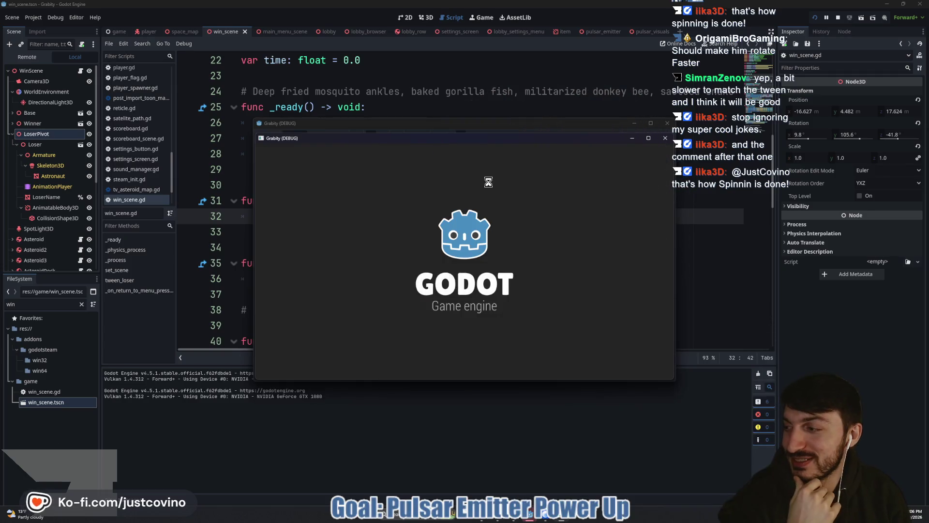
Step: Arrange both clients, host and join a lobby, ready both players, and start the match
drag(490, 128, 255, 128)
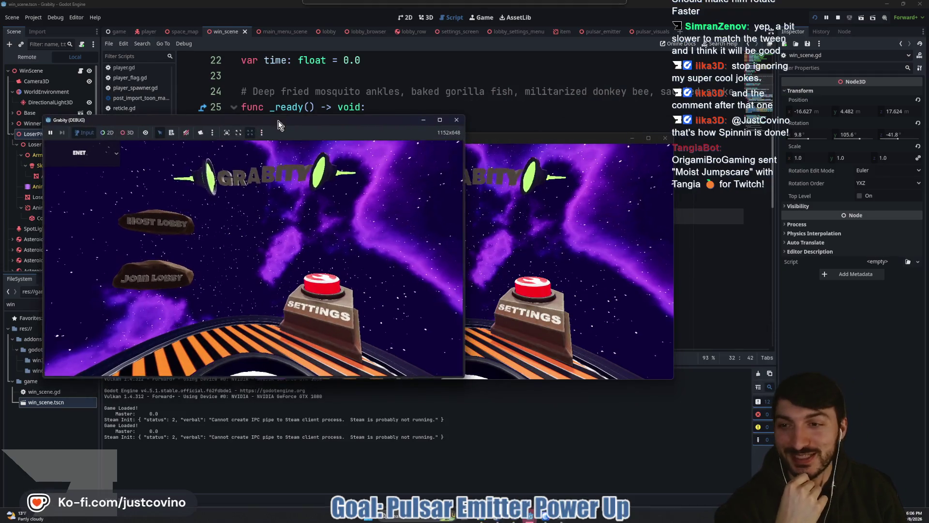
click(131, 223)
click(208, 216)
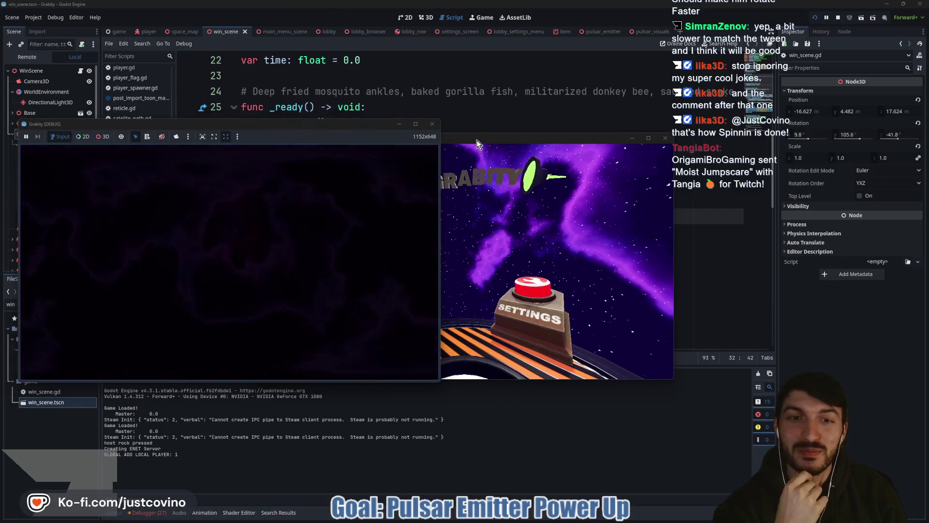
drag(477, 141, 681, 110)
click(591, 263)
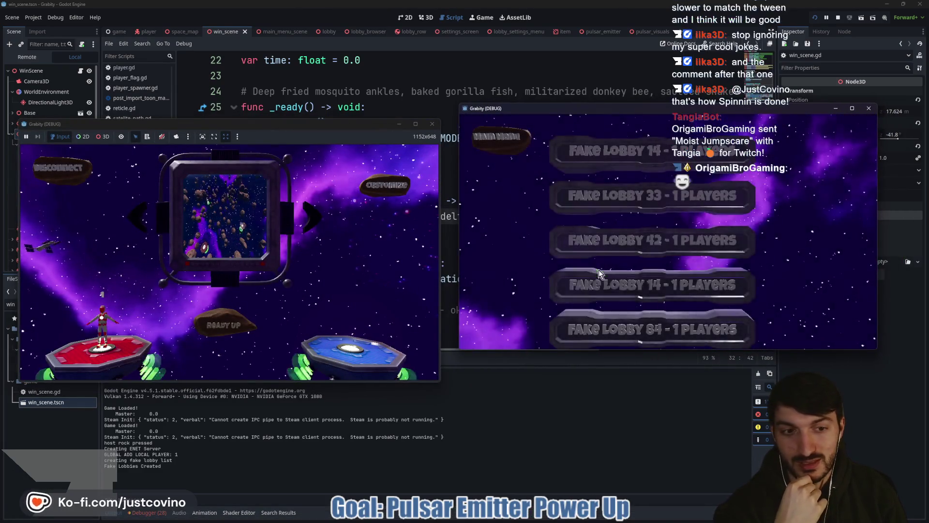
click(592, 269)
click(662, 294)
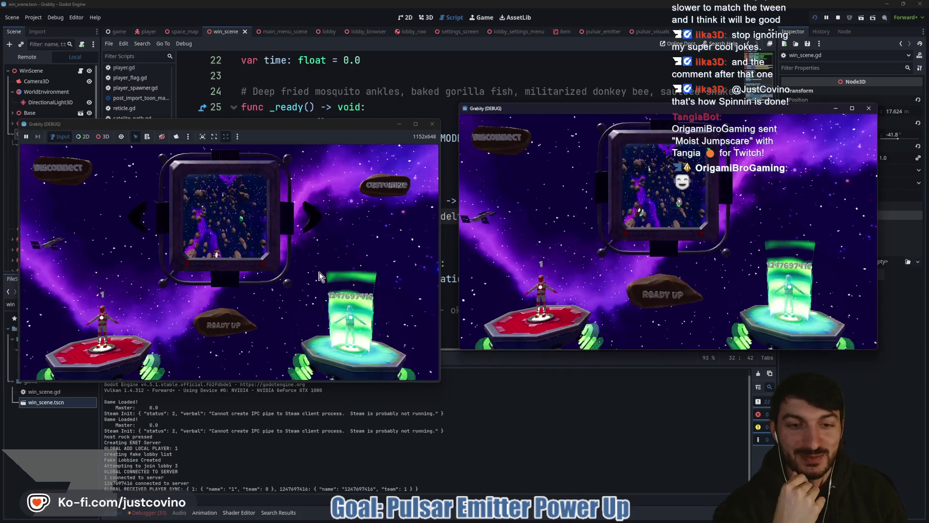
click(233, 323)
click(236, 318)
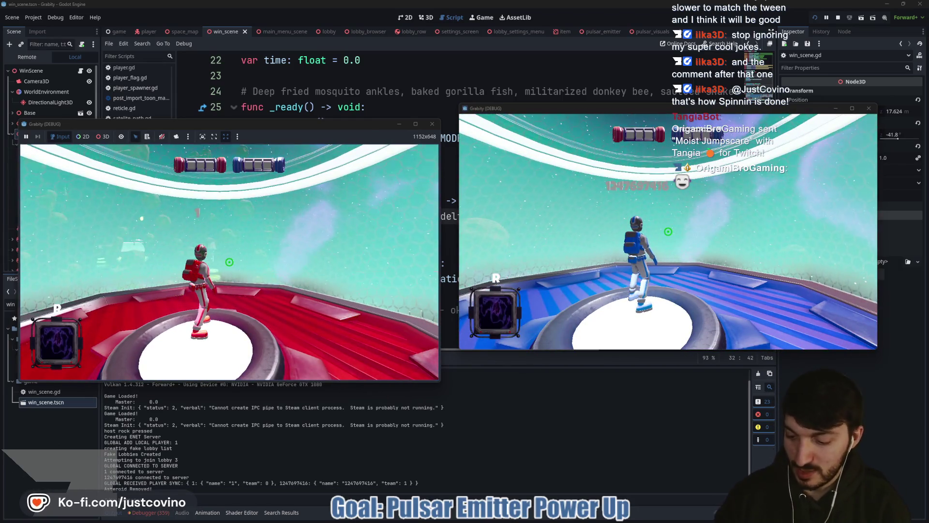
Step: Win with the dev console score command, then stop the test run
key(grave)
key(Return)
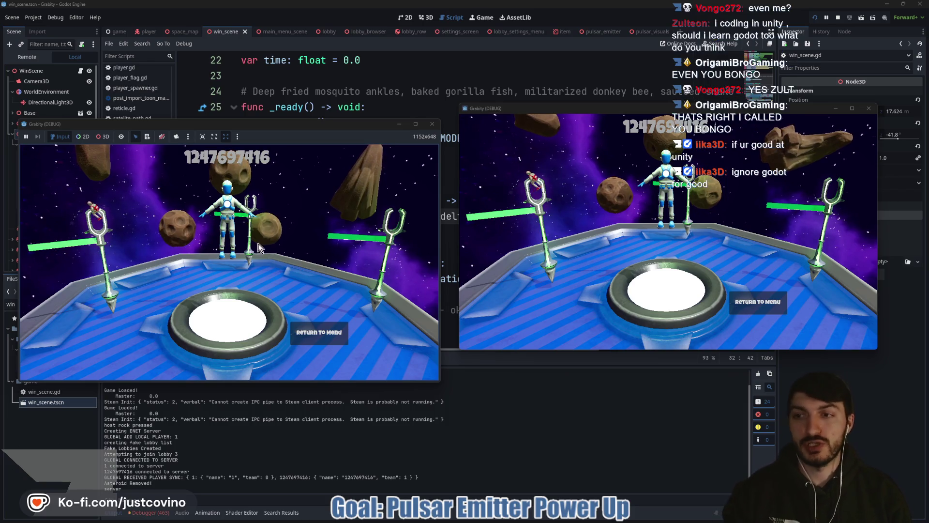
click(837, 18)
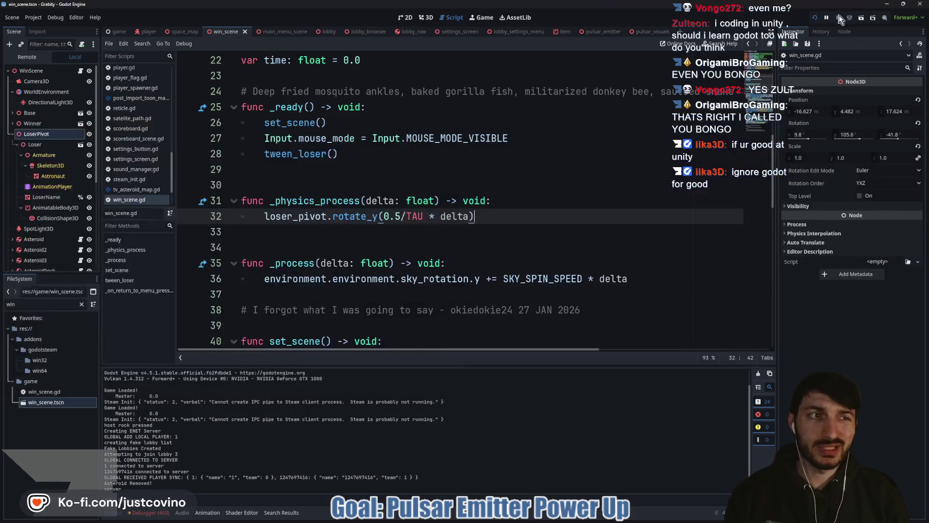
Step: Change rotate_y to rotate_z on line 32 so loser_pivot spins around Z
click(342, 170)
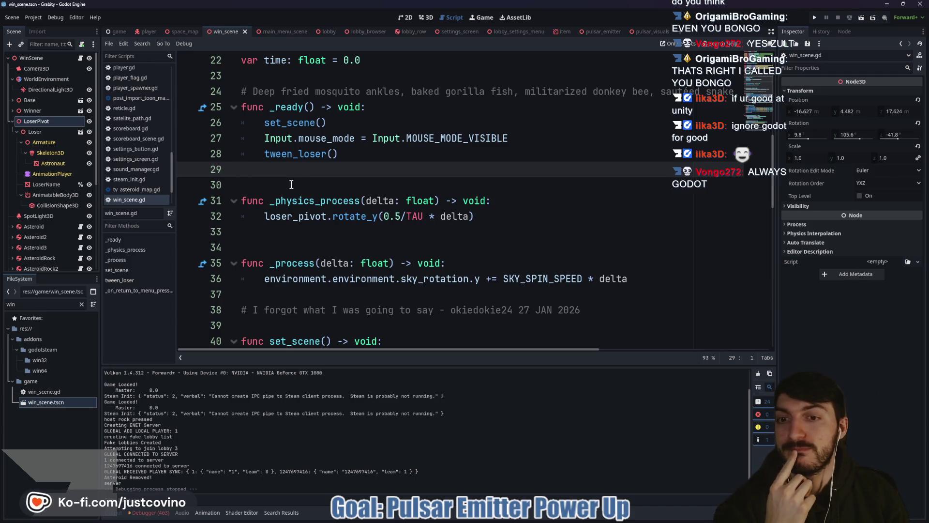
click(377, 217)
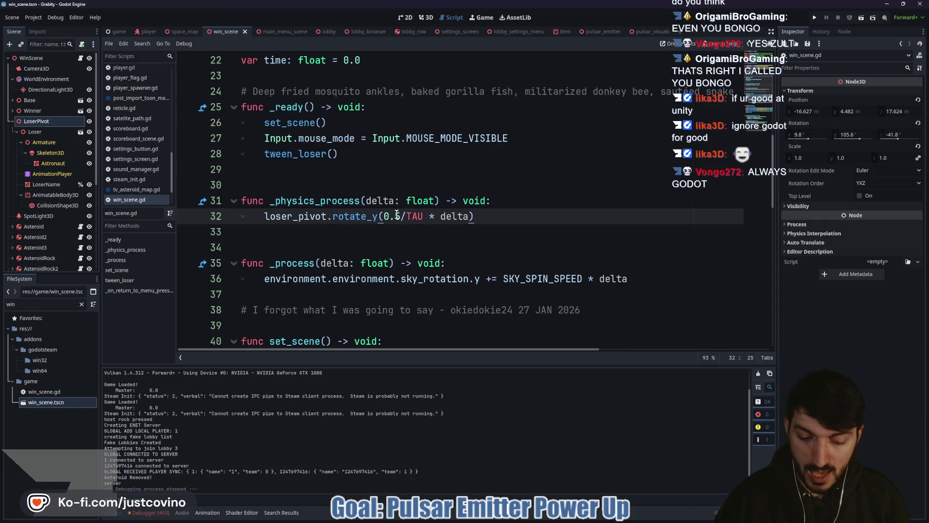
key(End)
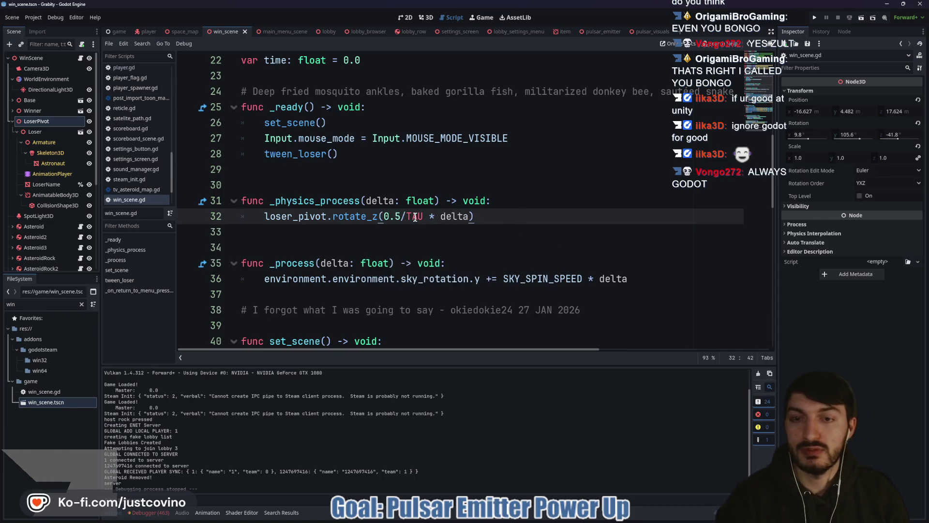
click(42, 186)
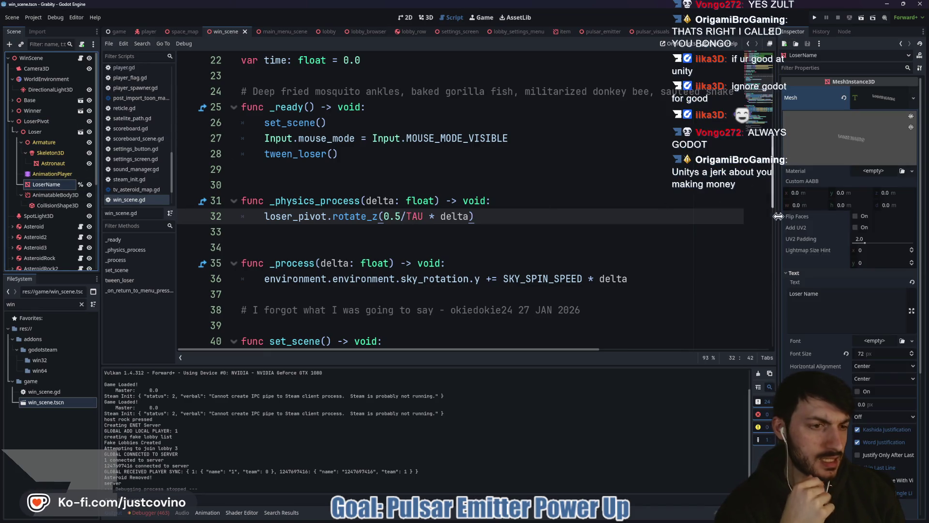
Step: Give the LoserName label a new material with billboard mode set to Y-Billboard
scroll(846, 204, down, 3)
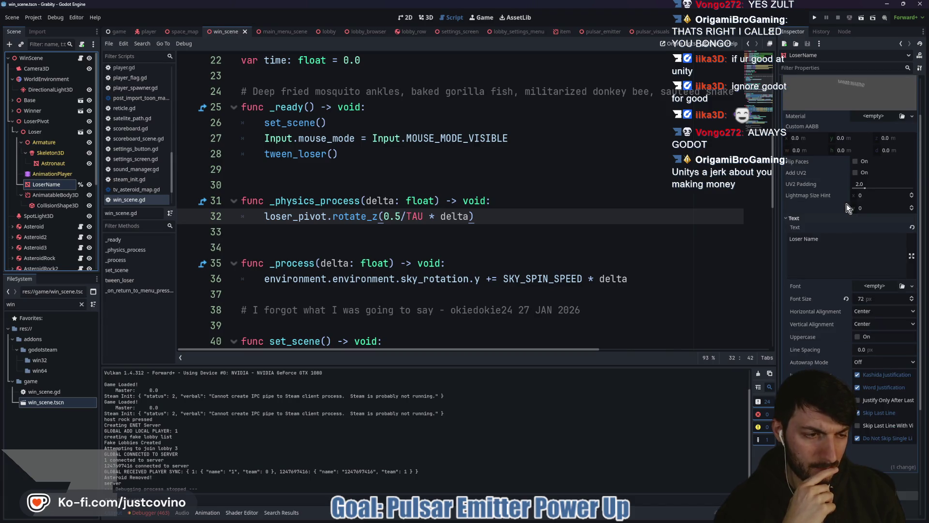
scroll(847, 204, down, 8)
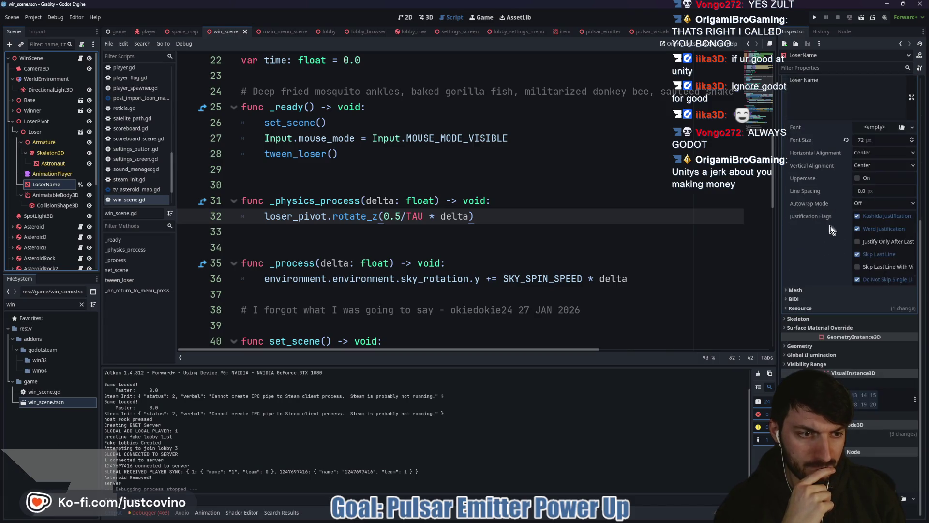
click(804, 290)
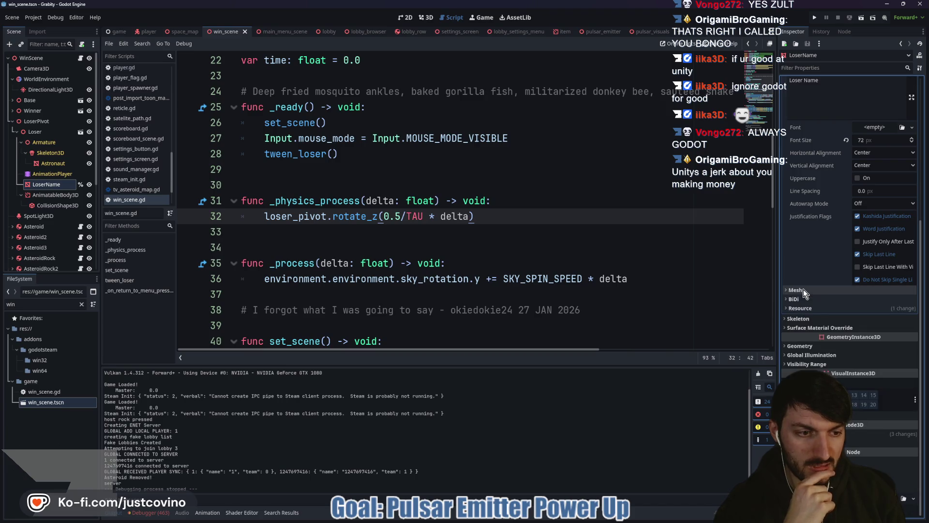
scroll(821, 275, up, 10)
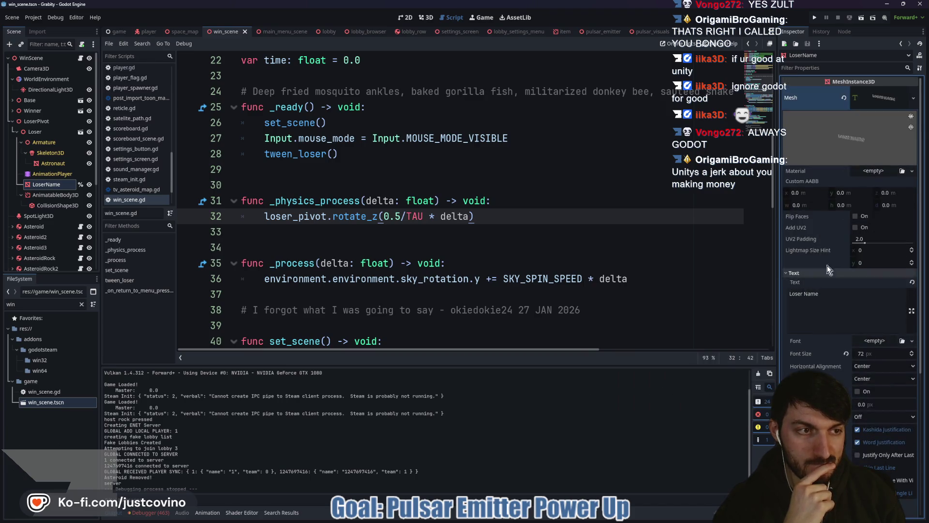
click(875, 171)
click(873, 191)
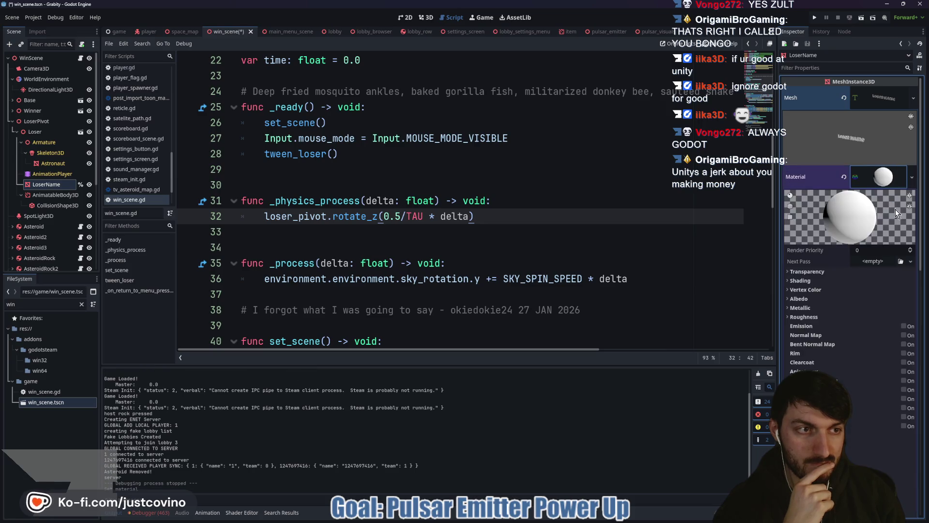
scroll(839, 282, down, 5)
click(802, 307)
click(882, 316)
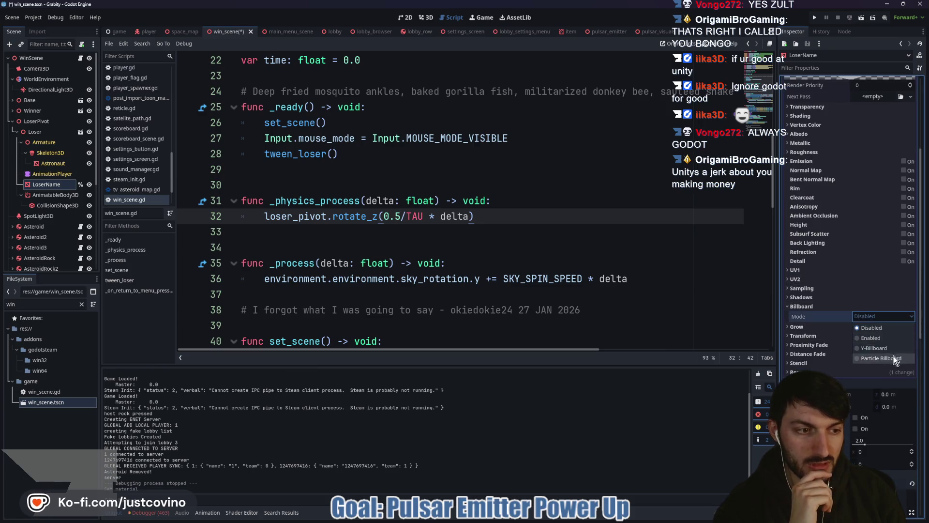
click(874, 348)
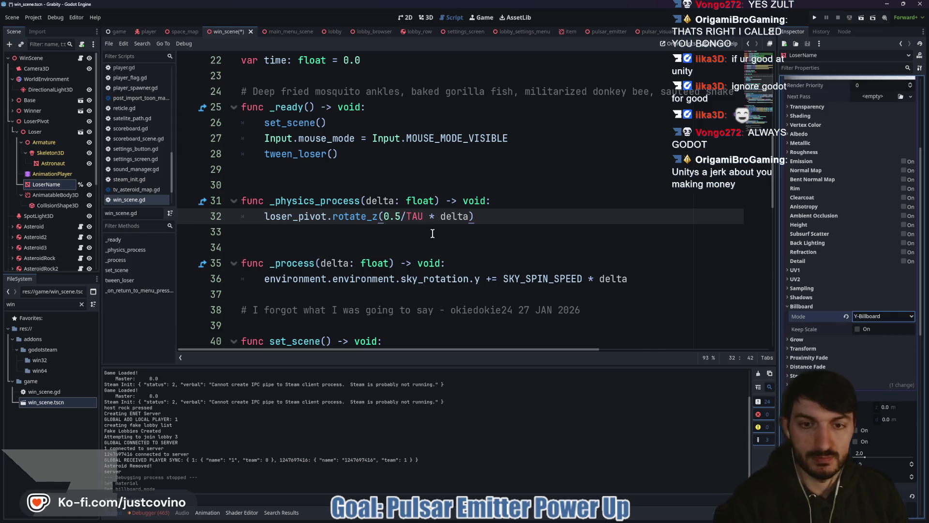
Step: Save the scene and win_scene script, then launch the game for testing
click(412, 245)
key(ctrl+s)
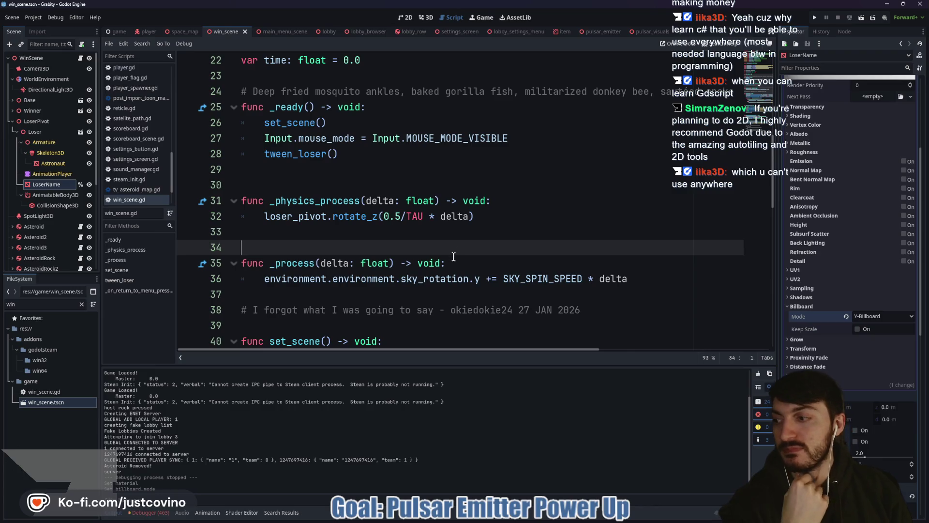
click(416, 173)
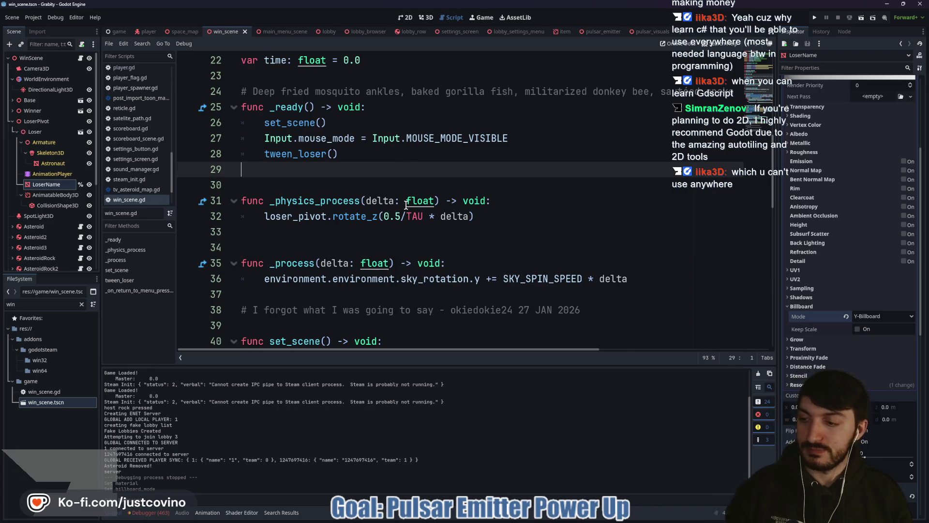
mouse_move(405, 205)
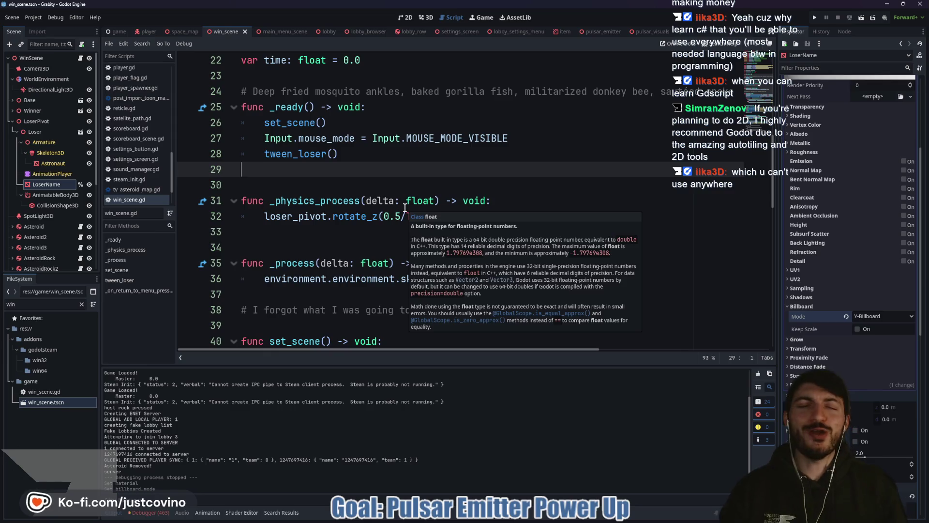
click(326, 181)
key(ctrl+s)
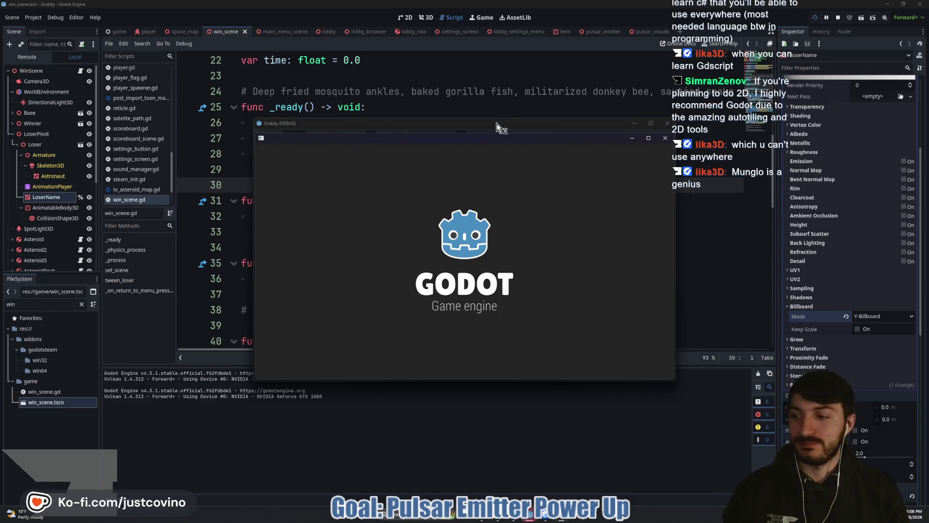
Step: Place both game windows side by side, host and join a lobby, ready up and start
mouse_move(469, 129)
mouse_down()
mouse_move(329, 121)
mouse_move(340, 122)
mouse_up()
drag(483, 141, 682, 133)
click(139, 217)
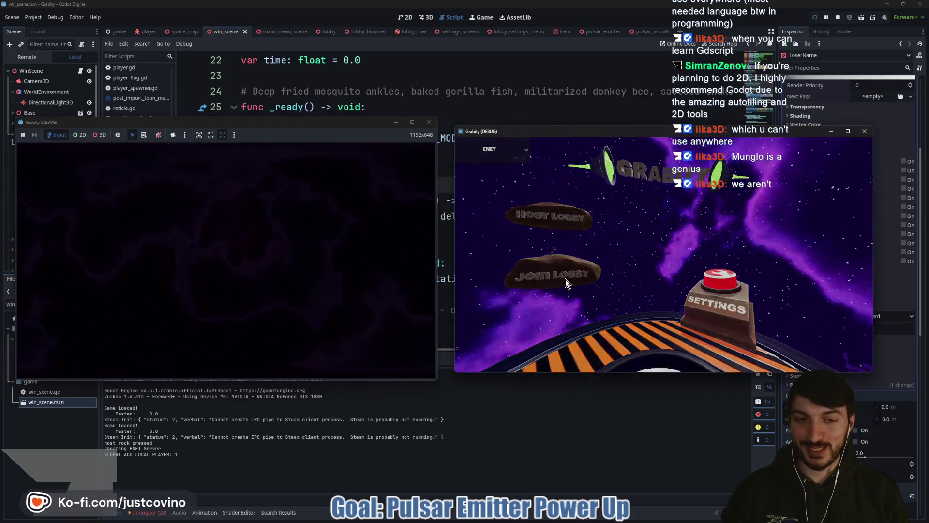
click(562, 275)
click(636, 282)
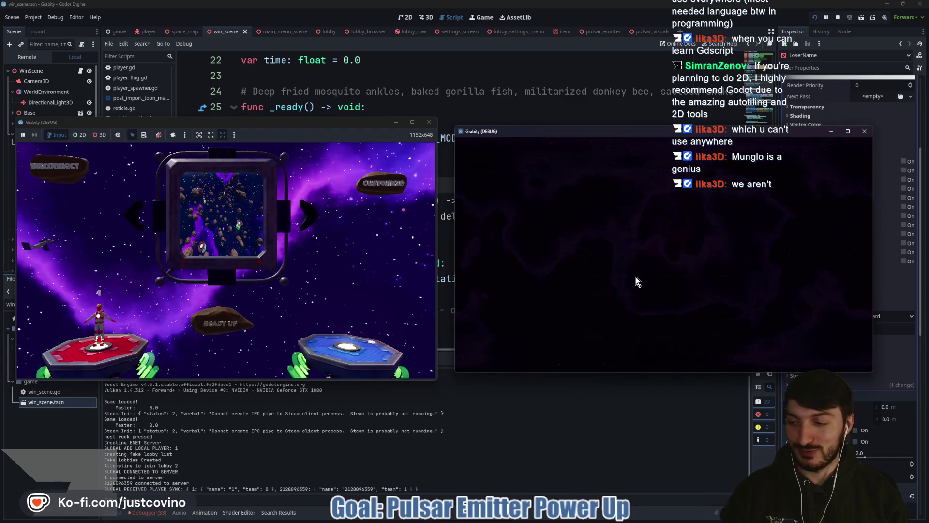
click(238, 316)
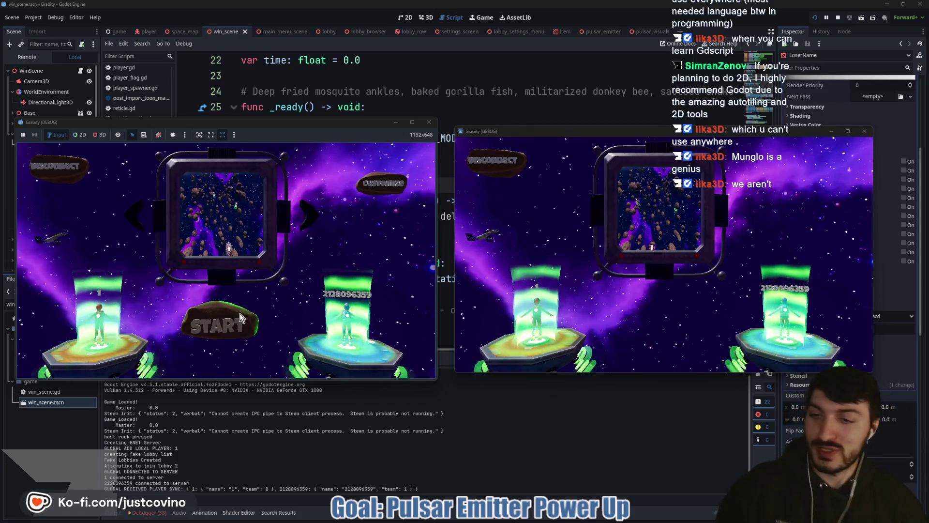
click(240, 314)
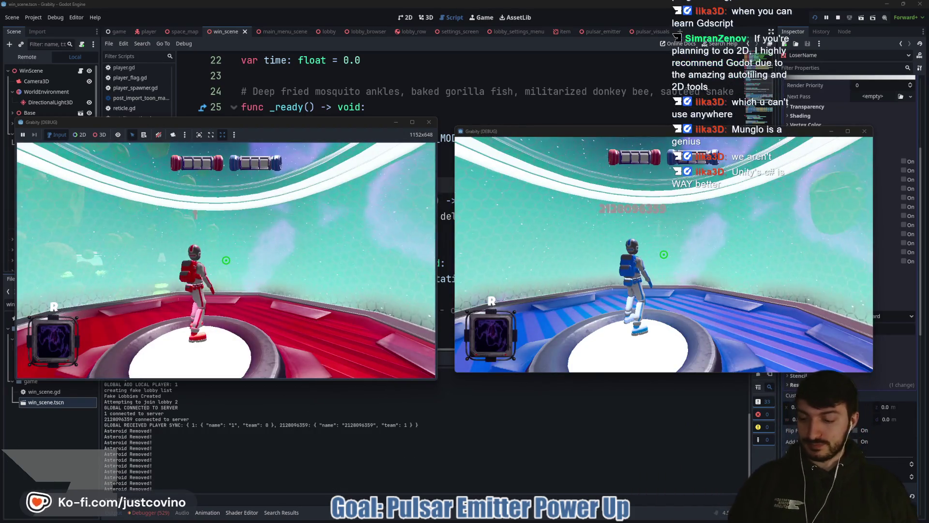
Step: Win the match with the console command 'score 1', then stop both clients
key(grave)
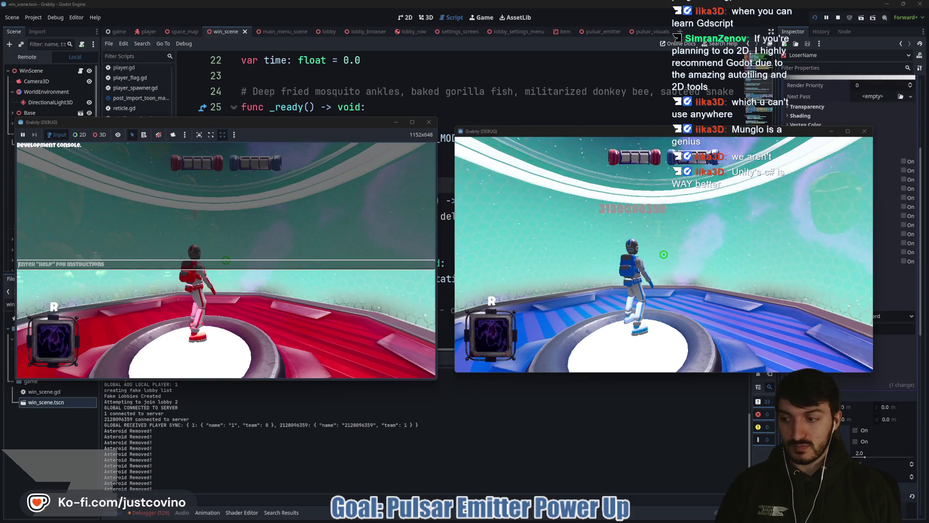
text(score 1)
key(Return)
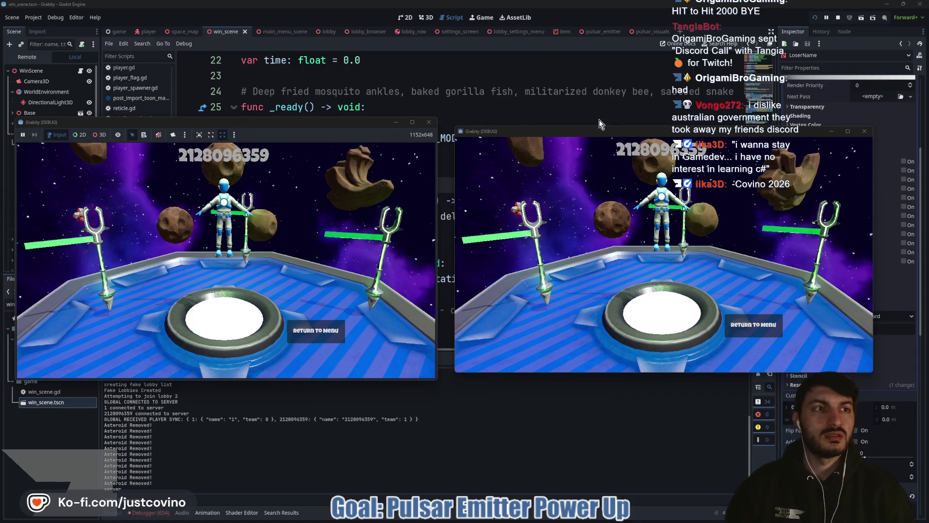
click(836, 18)
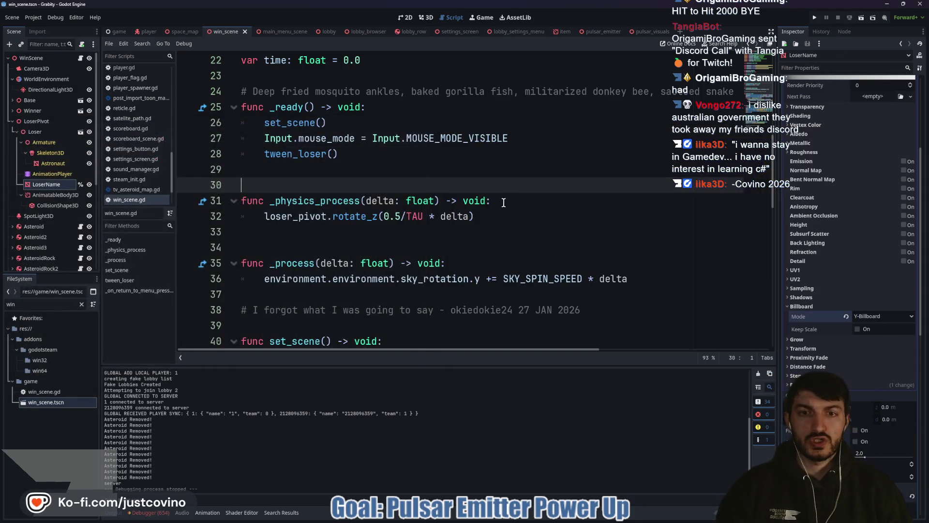
Step: Slow the rotate_z spin from 0.5/TAU to 0.25/TAU and save the script
click(395, 215)
text(2)
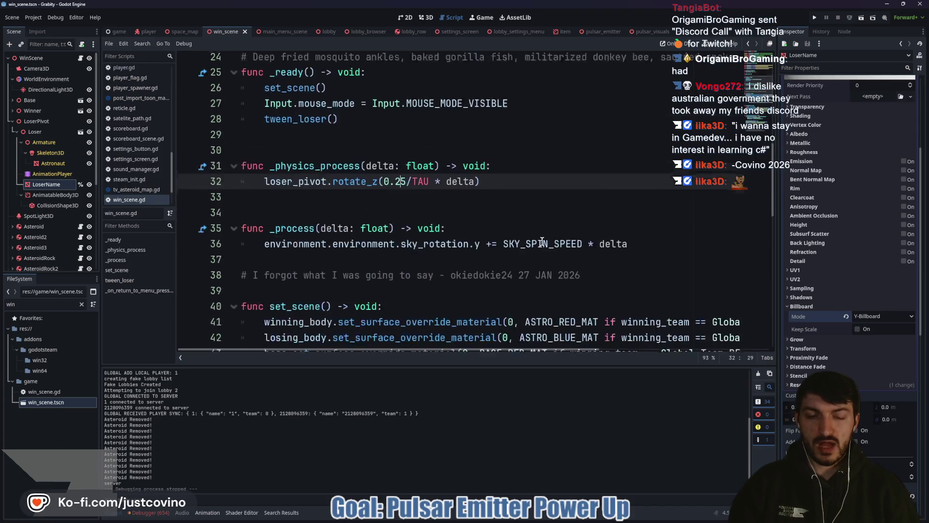
scroll(484, 227, down, 4)
scroll(522, 193, down, 4)
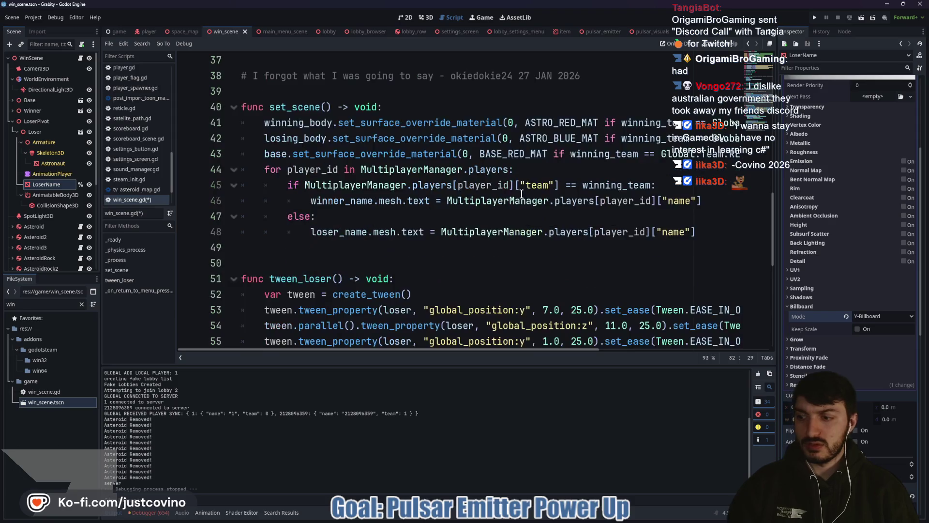
key(ctrl+s)
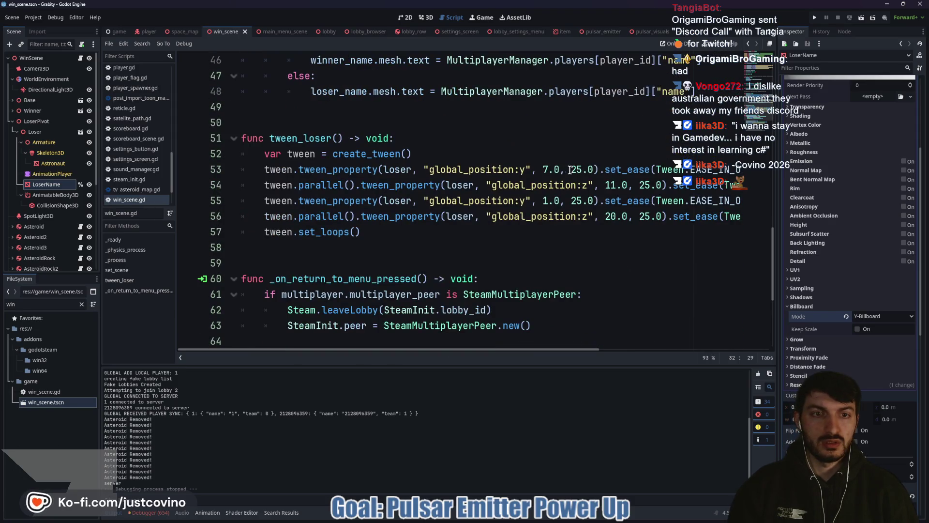
Step: Replace the 25.0 tween durations with 35.0 and run the game again
double_click(573, 169)
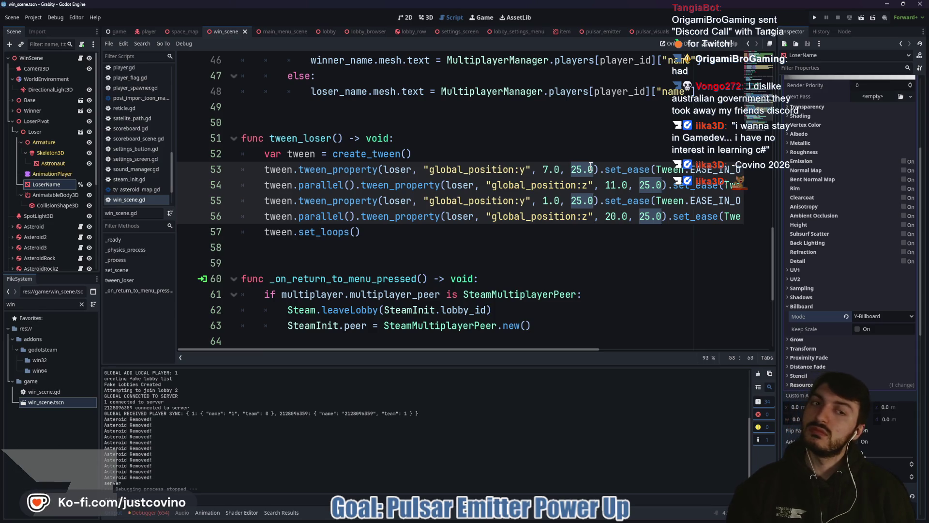
text(35)
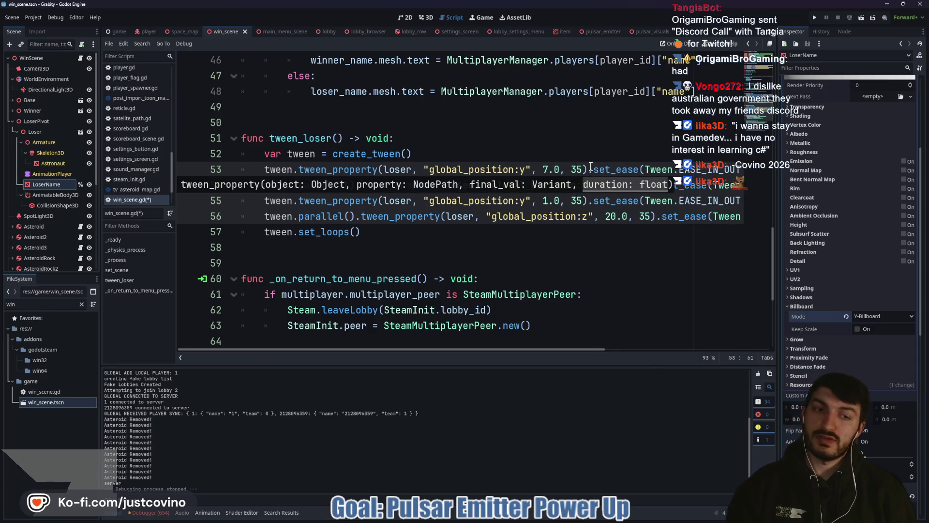
text(.0)
click(362, 232)
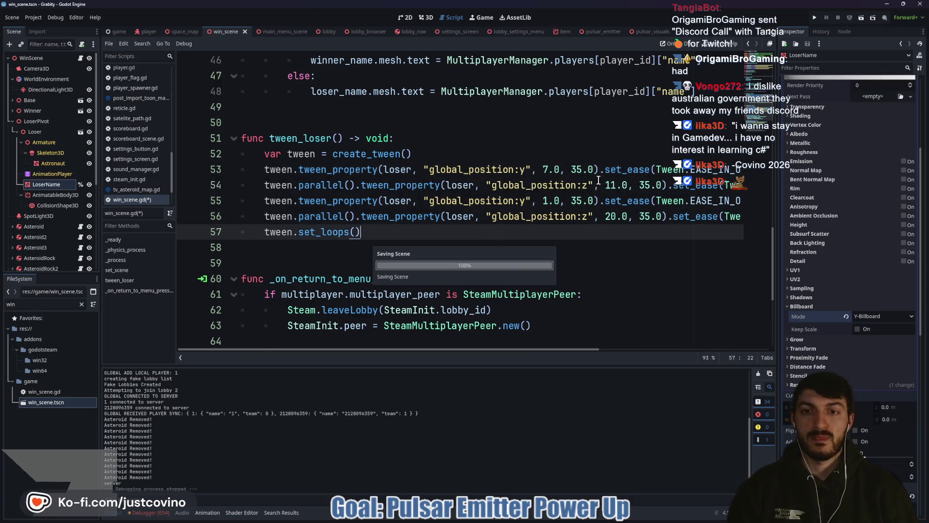
click(814, 18)
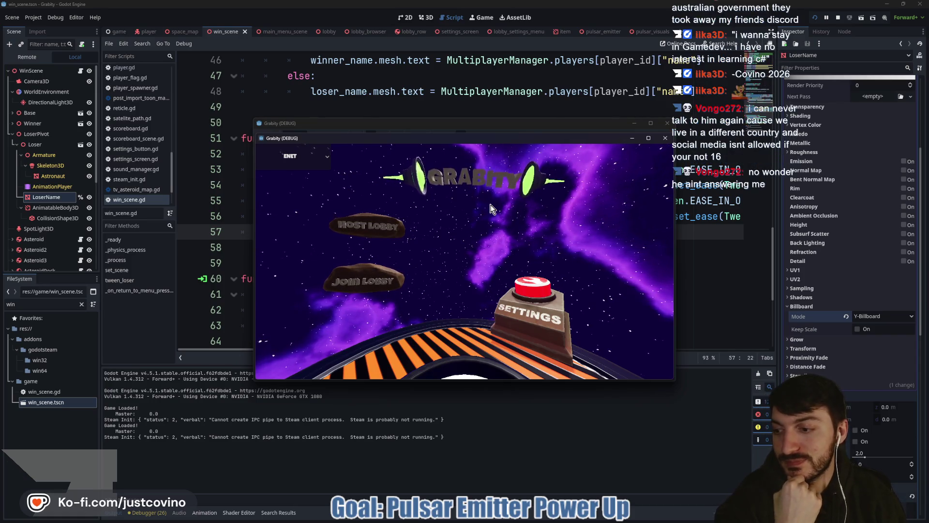
Step: Arrange both game windows side by side, host and join a lobby, ready both players, and start
drag(504, 125, 277, 124)
click(140, 223)
click(213, 205)
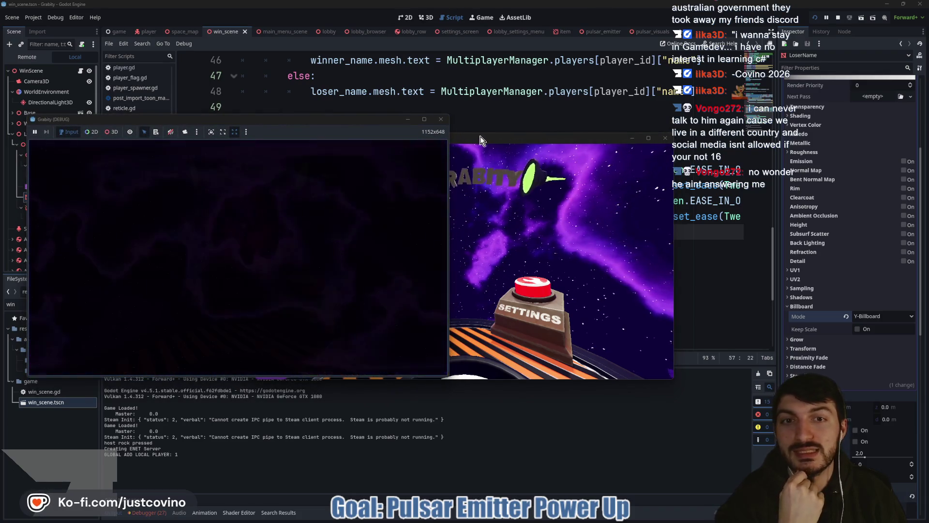
drag(480, 139, 673, 124)
click(571, 255)
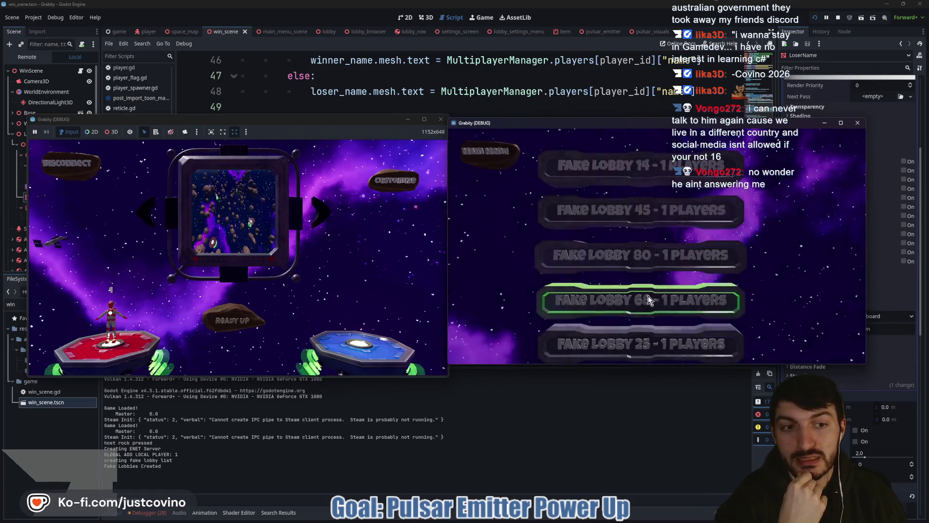
click(649, 261)
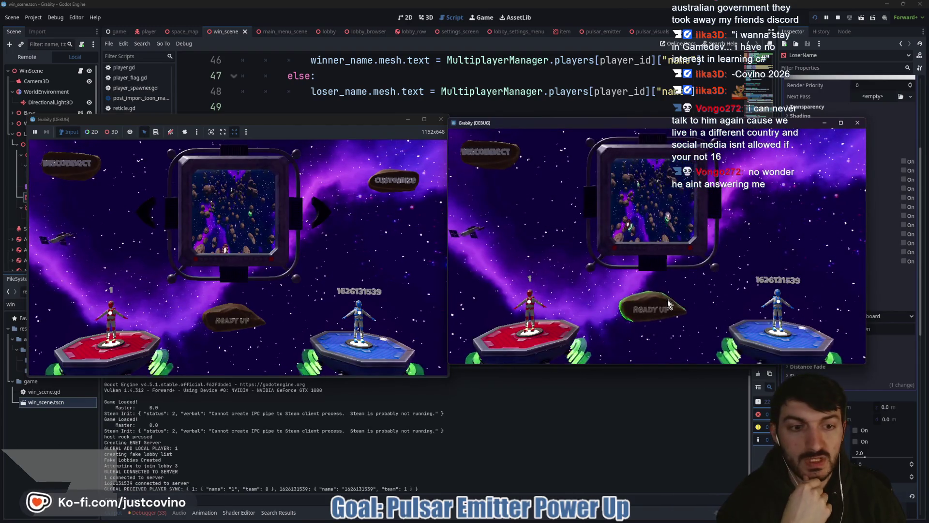
click(668, 304)
click(242, 318)
click(225, 320)
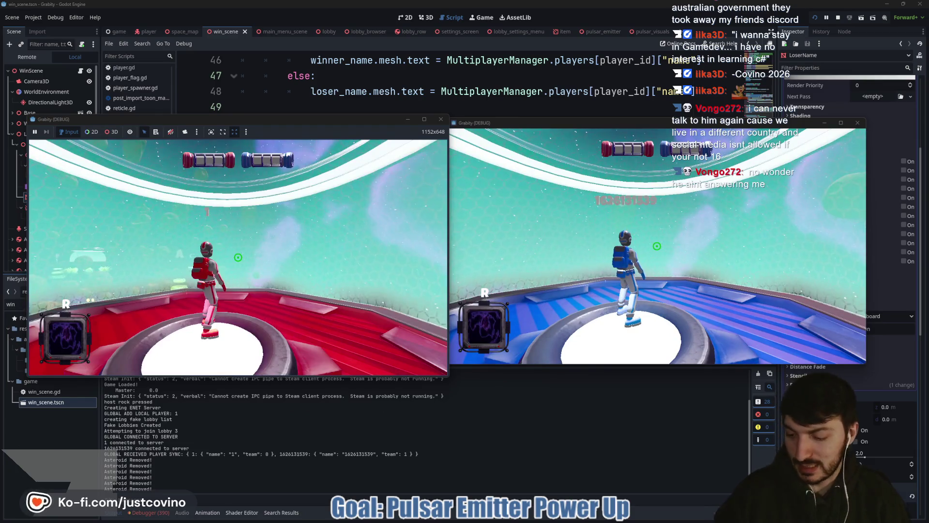
Step: Win with the console command 'score 1', then send the second client back to the main menu
key(grave)
text(score 1)
key(Return)
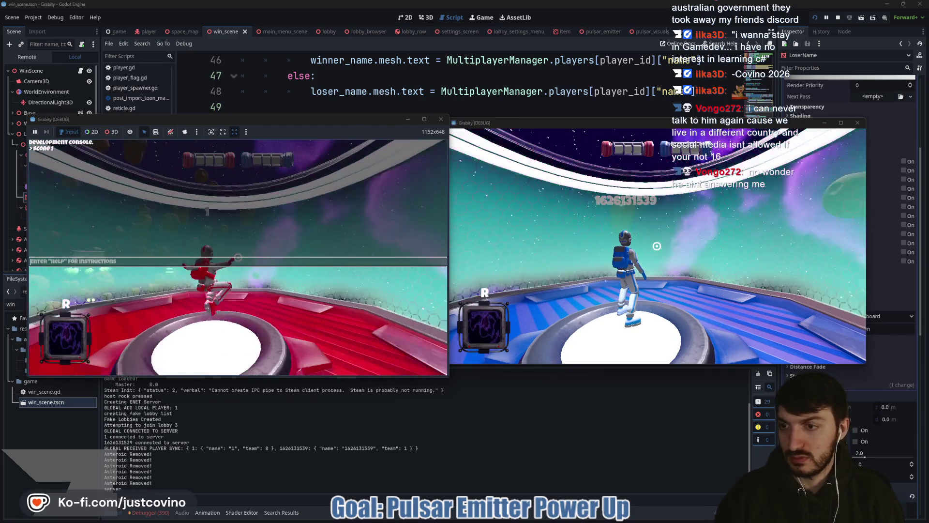
key(grave)
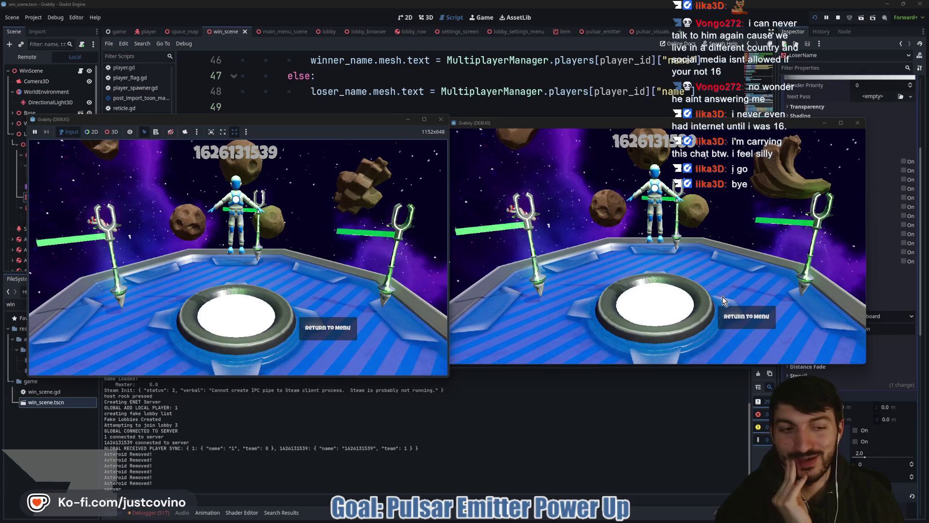
click(726, 315)
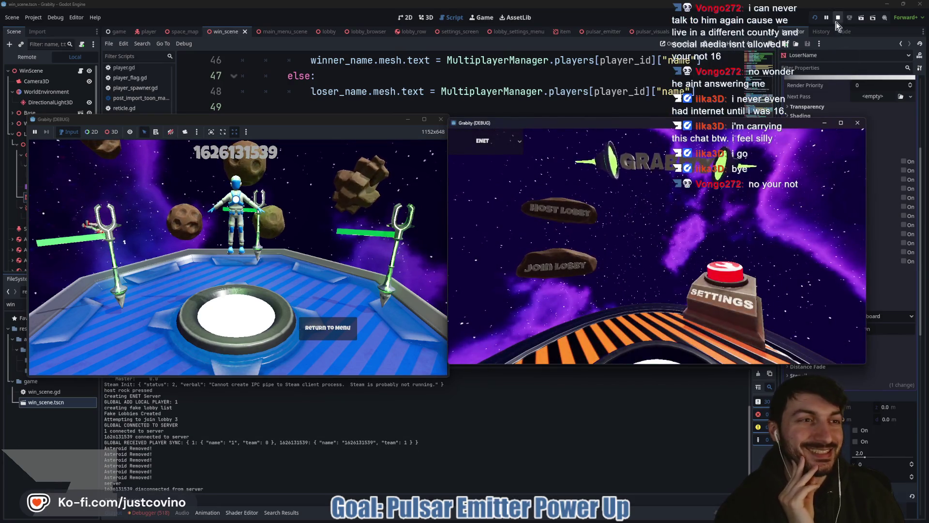
Step: Stop both debug clients and place the caret on blank line 59 of win_scene.gd
click(836, 21)
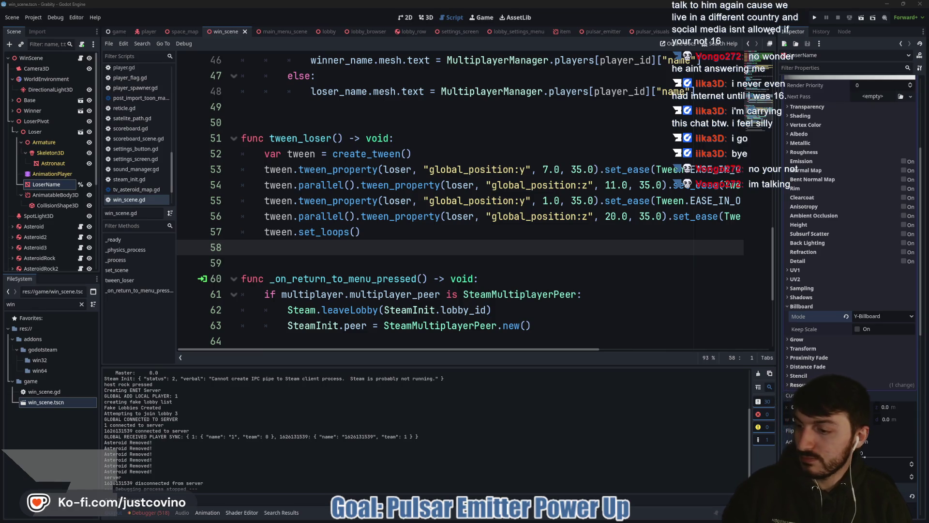
click(439, 262)
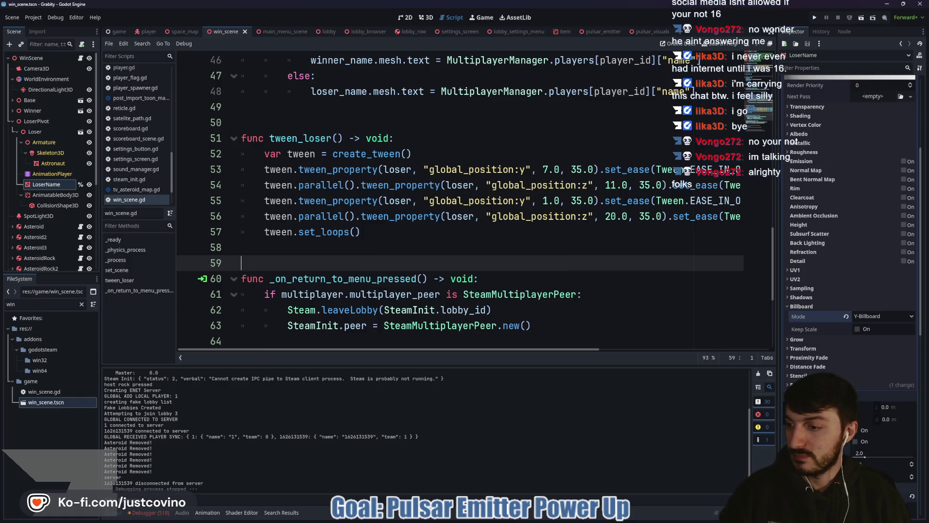